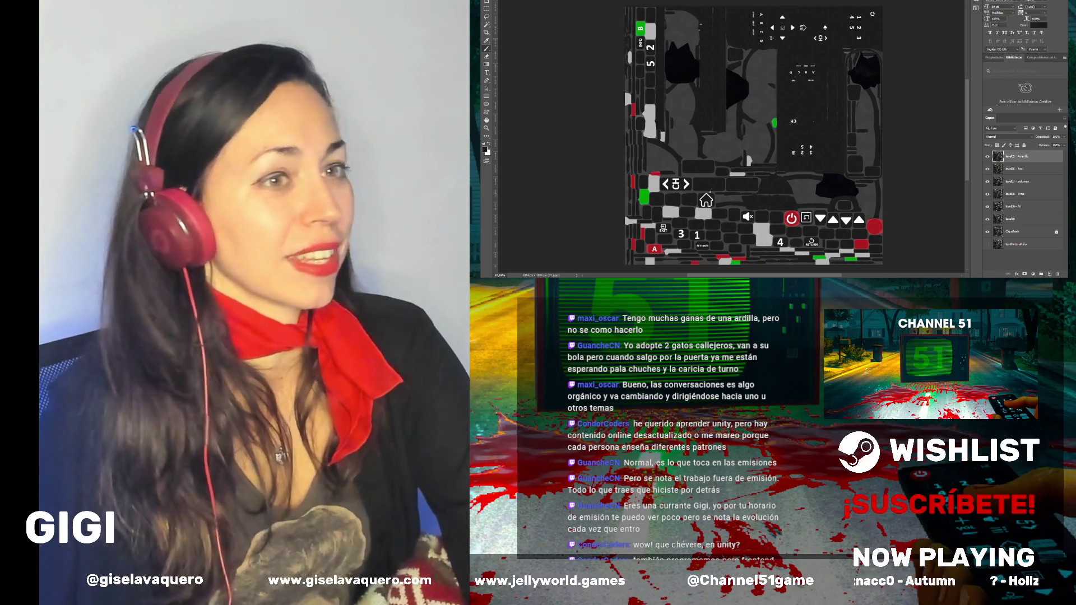
Toggle the top and Amarillo layers' visibility to compare the texture
click(988, 158)
click(988, 157)
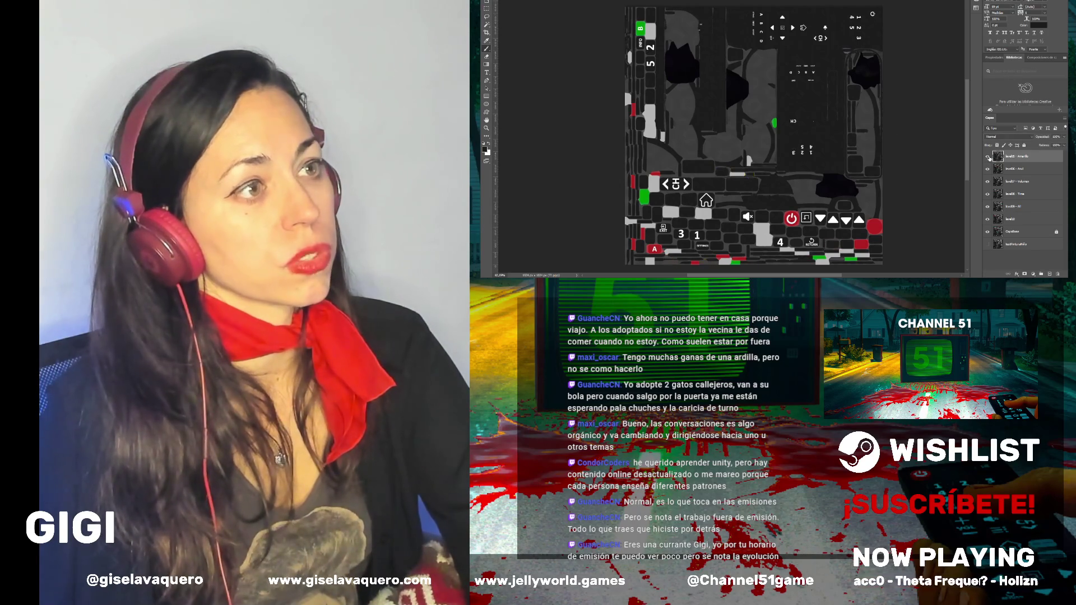
click(988, 157)
click(988, 157)
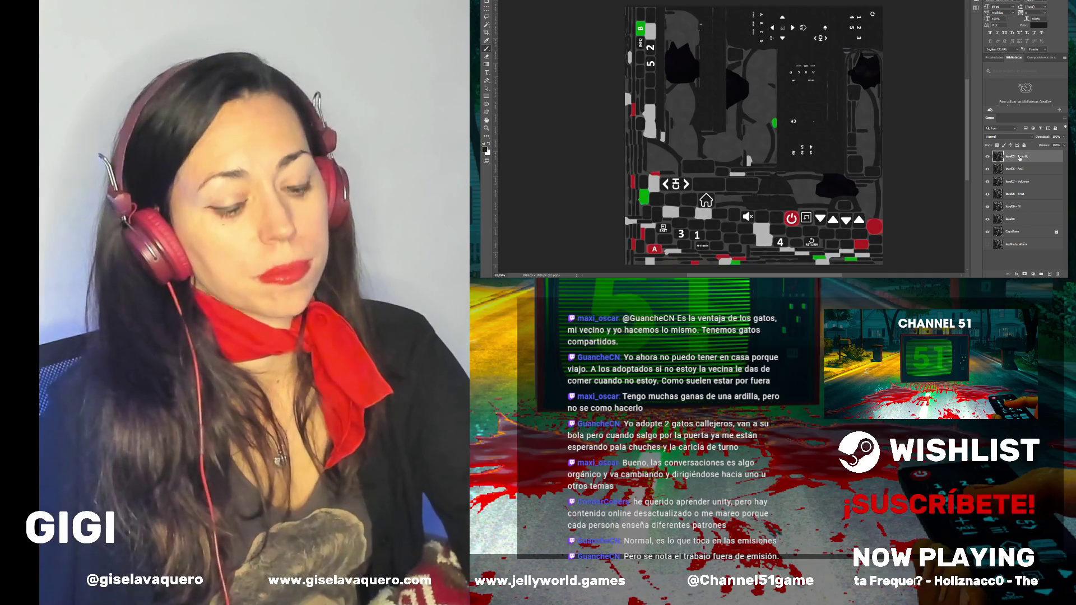
Duplicate level05 - Amarillo and rename the copy level05 - Verde
key(ctrl+j)
double_click(1016, 157)
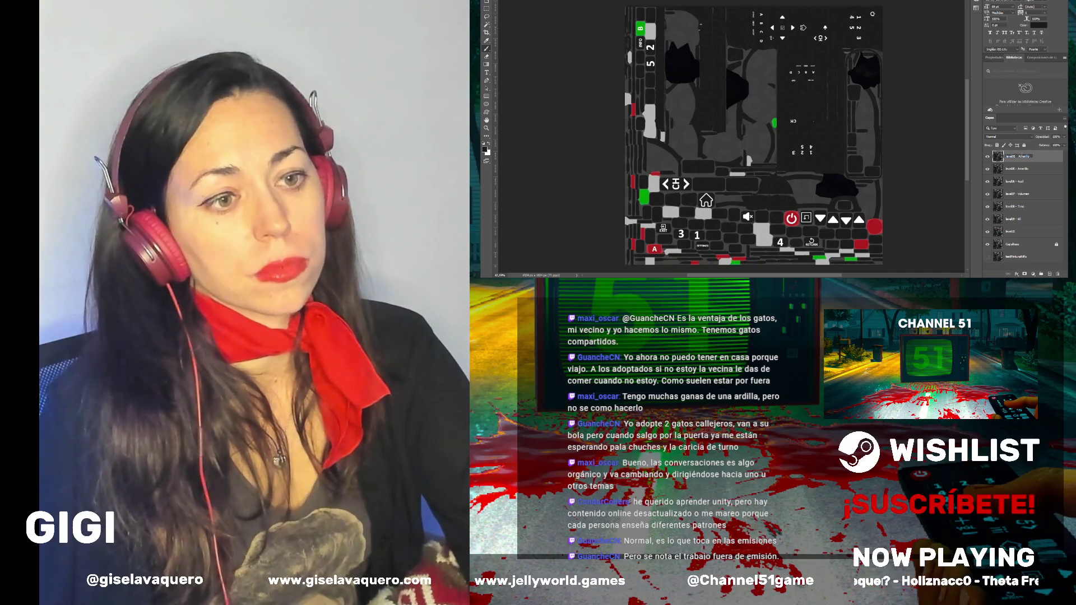
text(Verde)
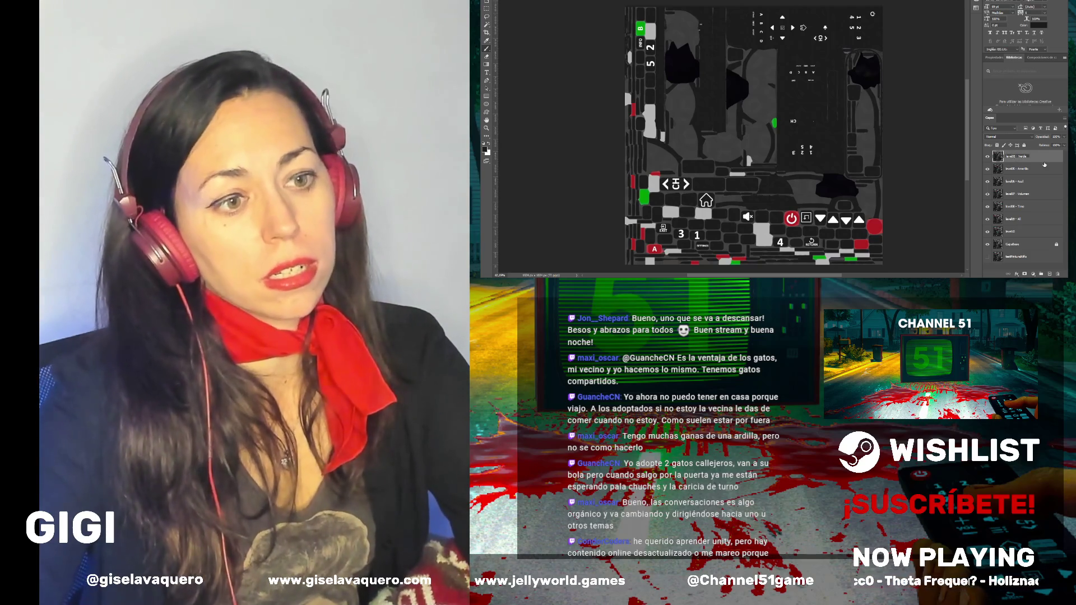
key(Return)
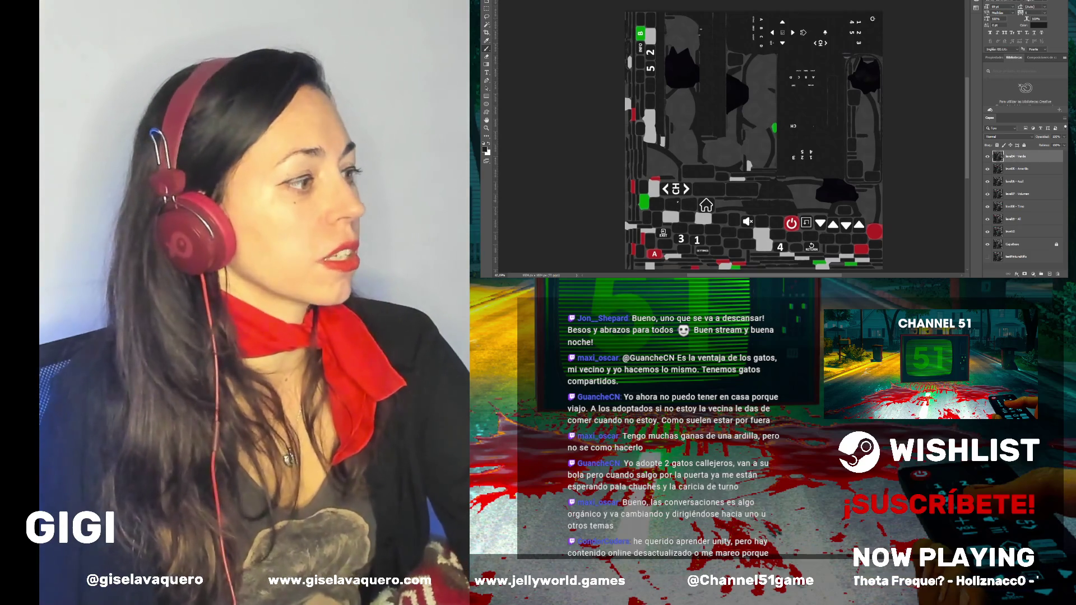
Zoom in and paint the small green patch dark grey
scroll(672, 184, up, 3)
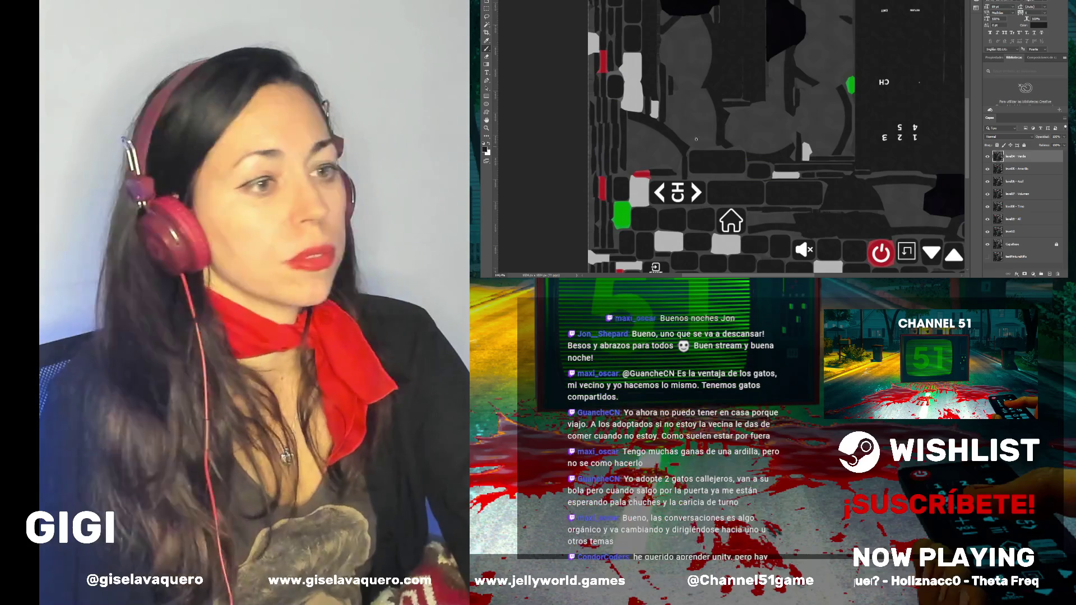
scroll(724, 128, down, 2)
scroll(871, 104, up, 3)
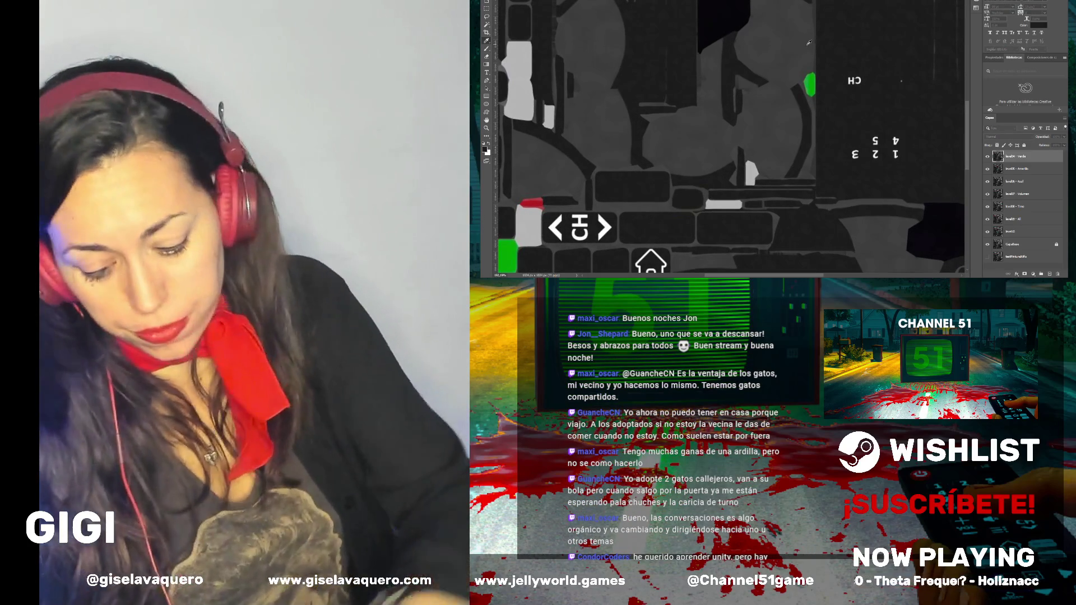
drag(807, 79, 812, 95)
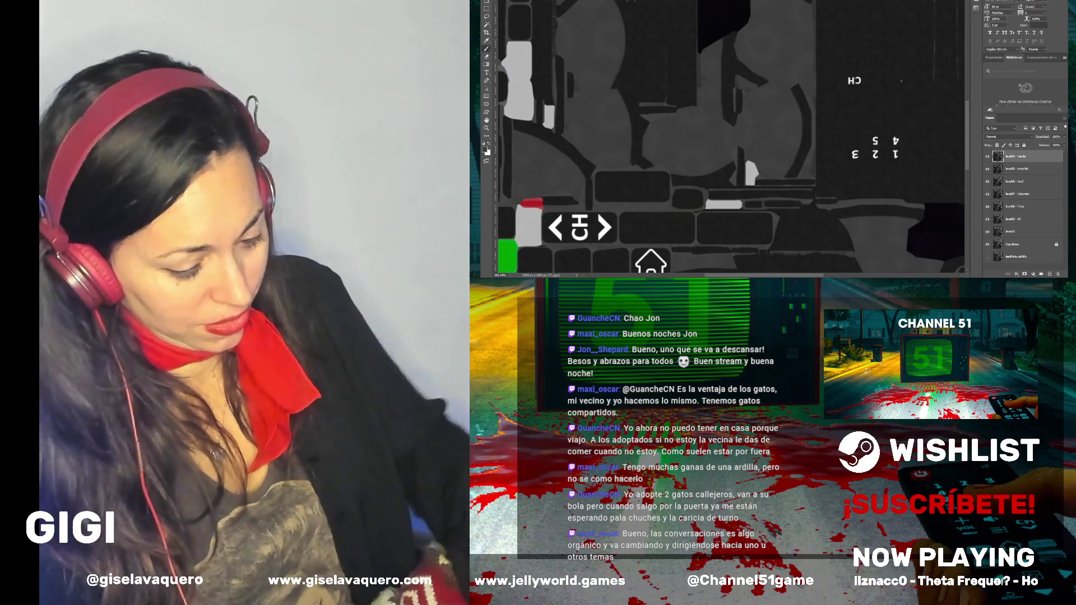
Brush dark grey over the interior and top and lower-right edges of the green piece, undoing one stray stroke
scroll(728, 180, down, 1)
scroll(729, 180, down, 4)
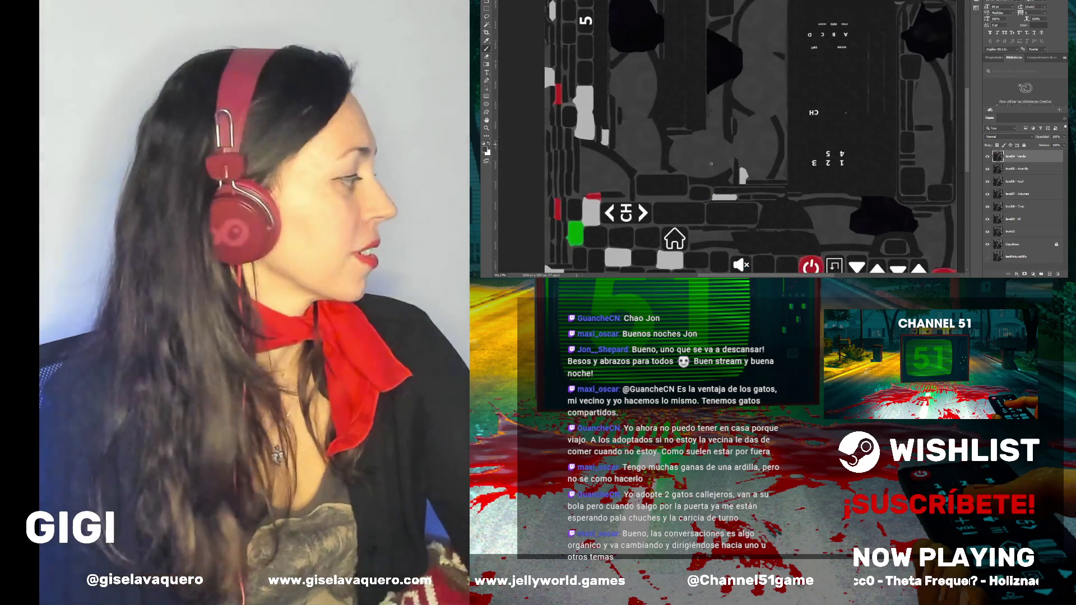
scroll(543, 232, up, 8)
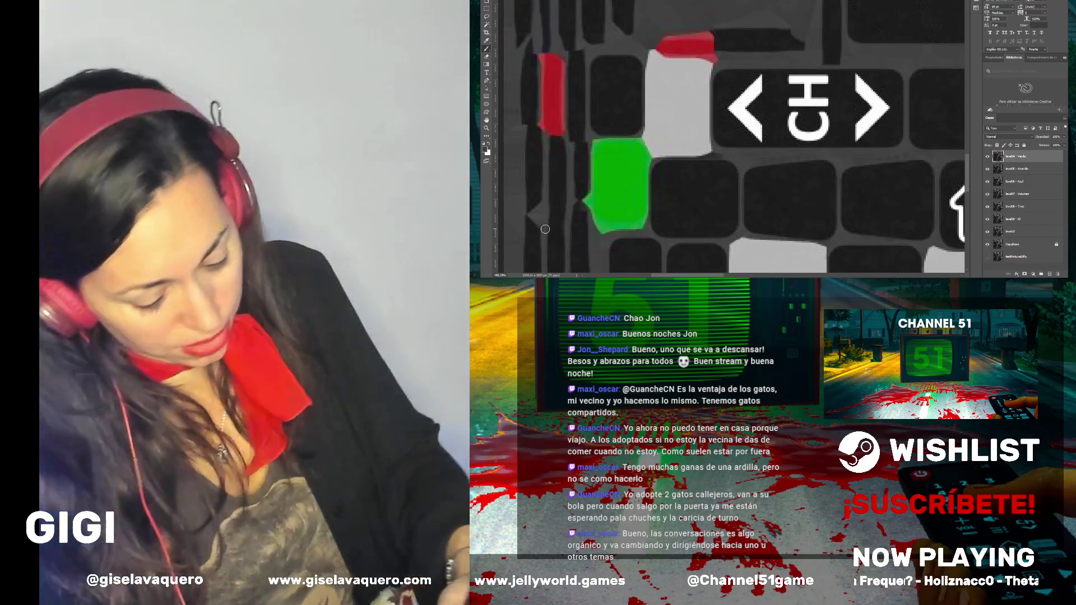
drag(639, 157, 630, 206)
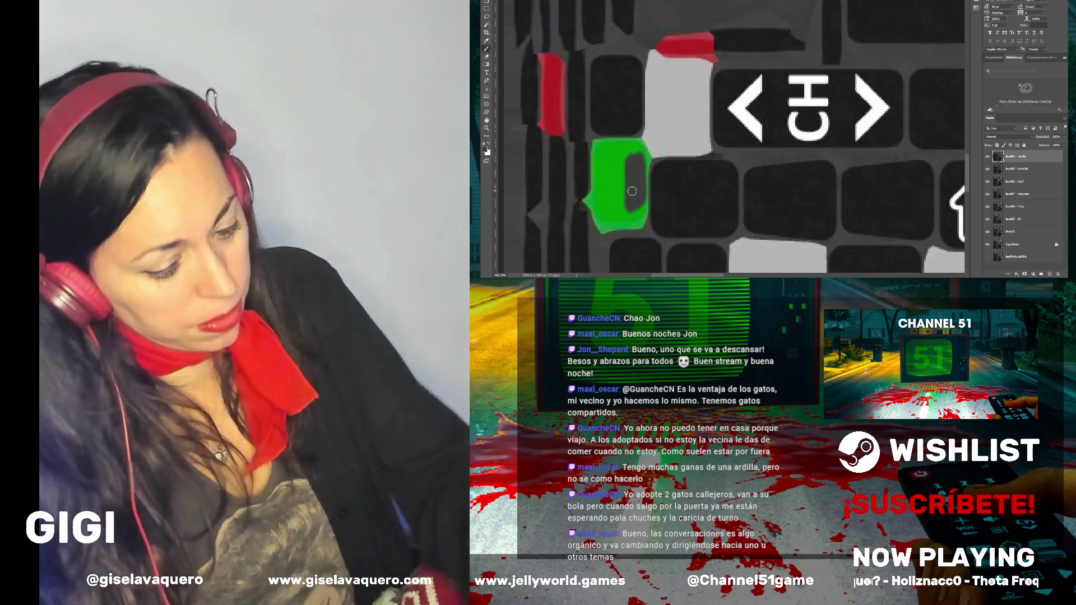
key(ctrl+z)
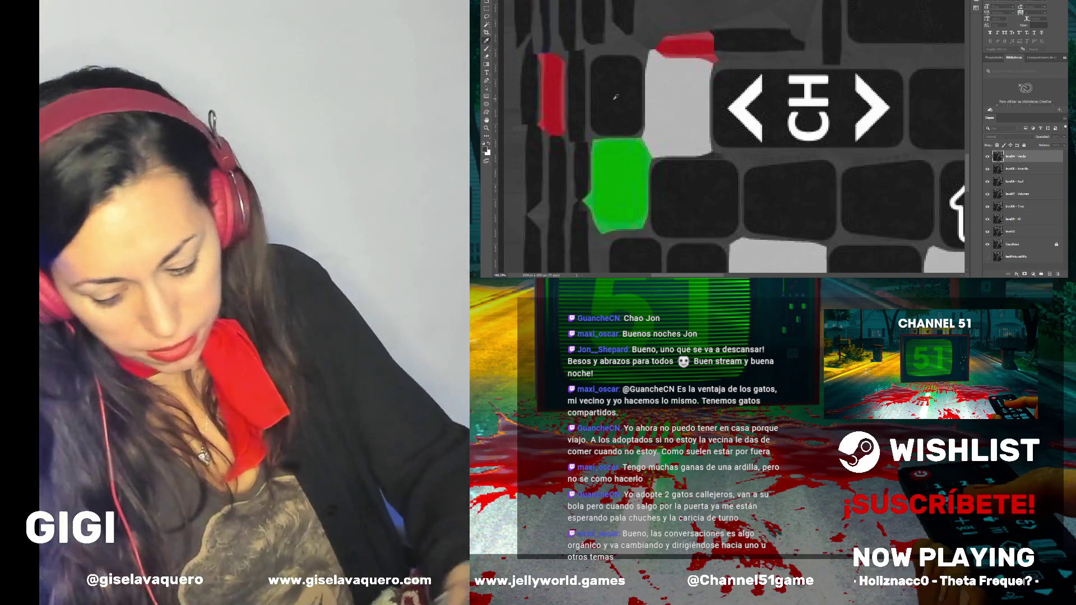
mouse_move(633, 167)
mouse_down()
mouse_move(625, 185)
mouse_move(608, 185)
mouse_move(605, 161)
mouse_move(599, 184)
mouse_move(606, 163)
mouse_up()
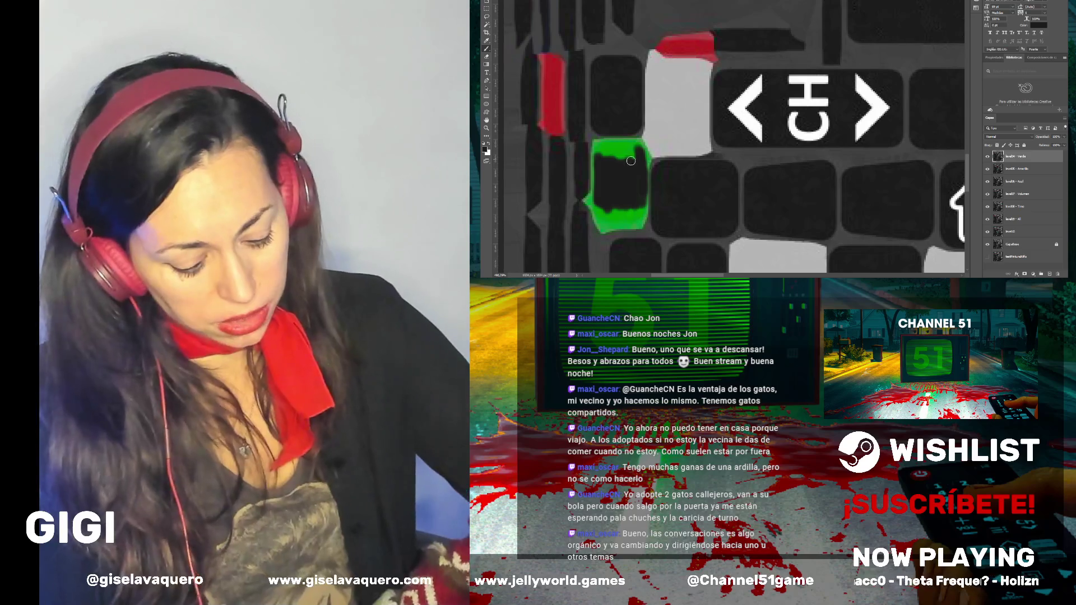
mouse_move(622, 150)
mouse_down()
mouse_move(611, 150)
mouse_move(625, 147)
mouse_up()
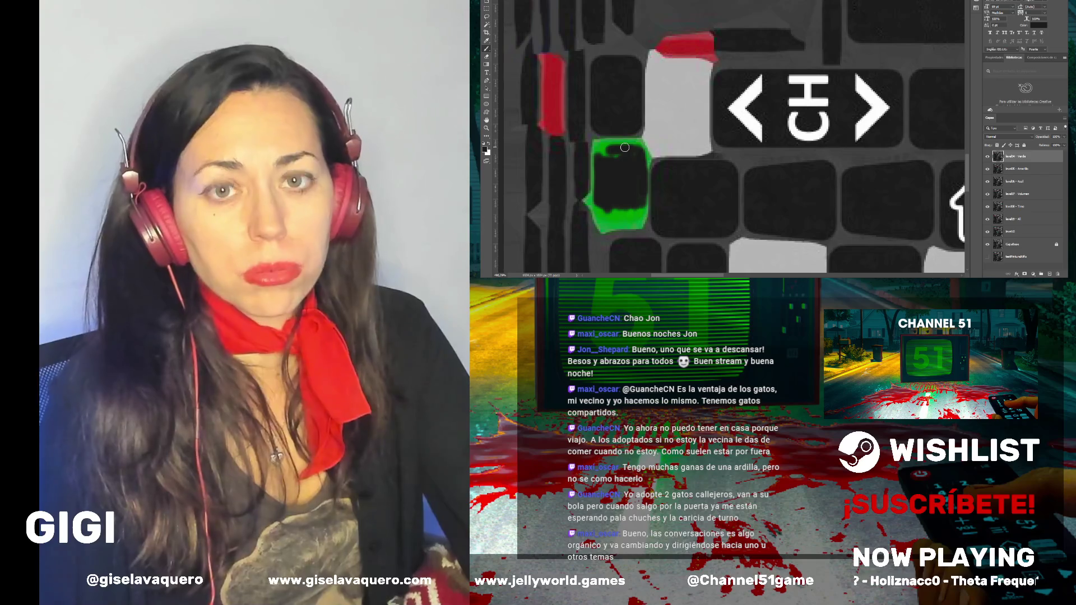
mouse_move(604, 155)
mouse_down()
mouse_move(629, 148)
mouse_move(616, 147)
mouse_up()
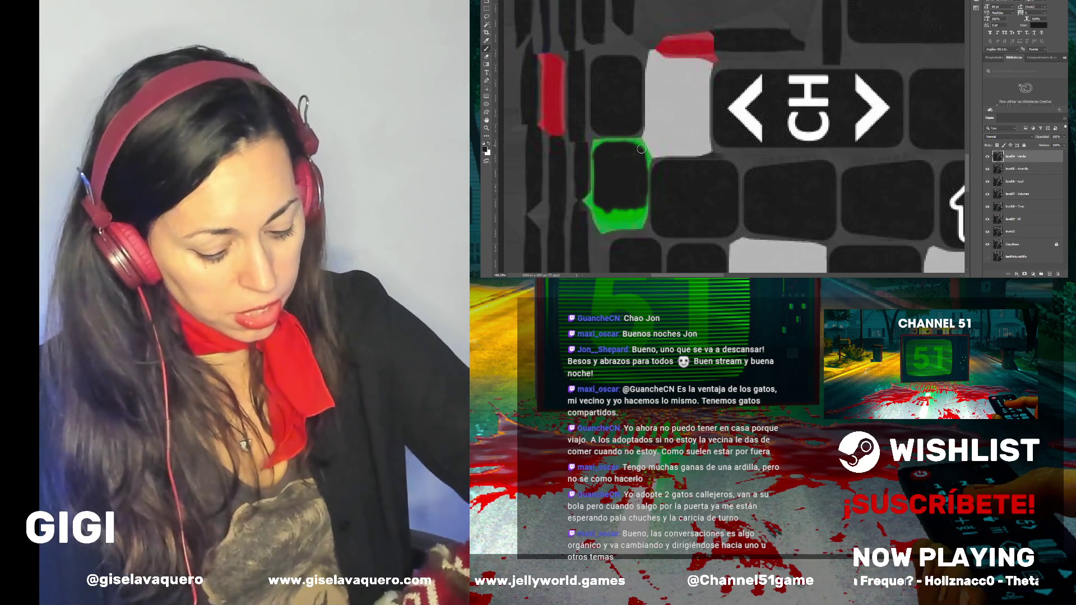
mouse_move(636, 206)
mouse_down()
mouse_move(623, 216)
mouse_move(600, 208)
mouse_move(611, 218)
mouse_move(628, 211)
mouse_up()
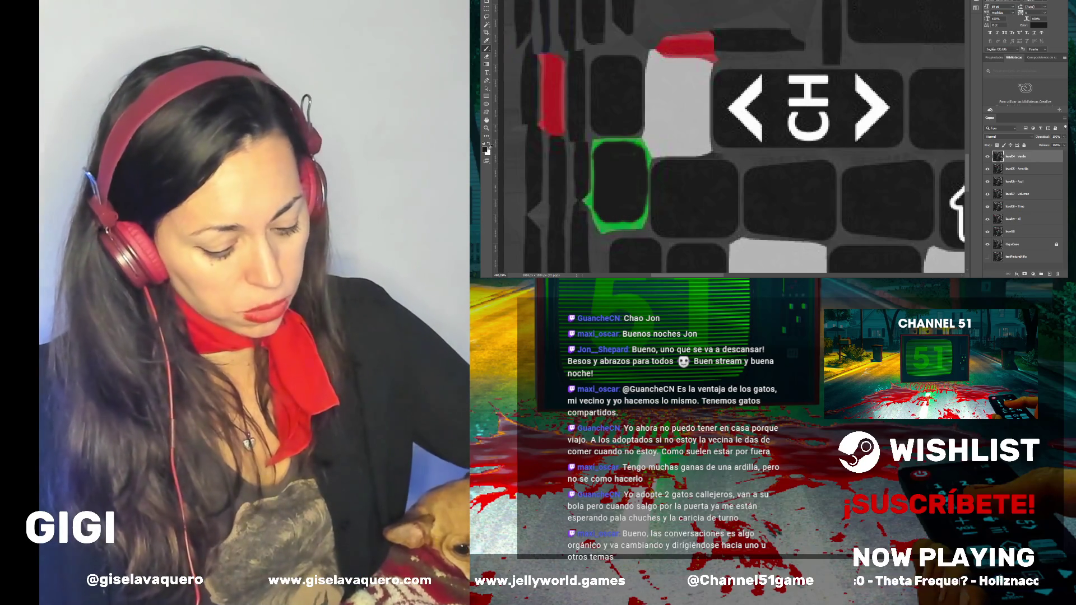
Pick a dark grey foreground colour and paint out the remaining green outline beside CH
click(485, 149)
click(591, 132)
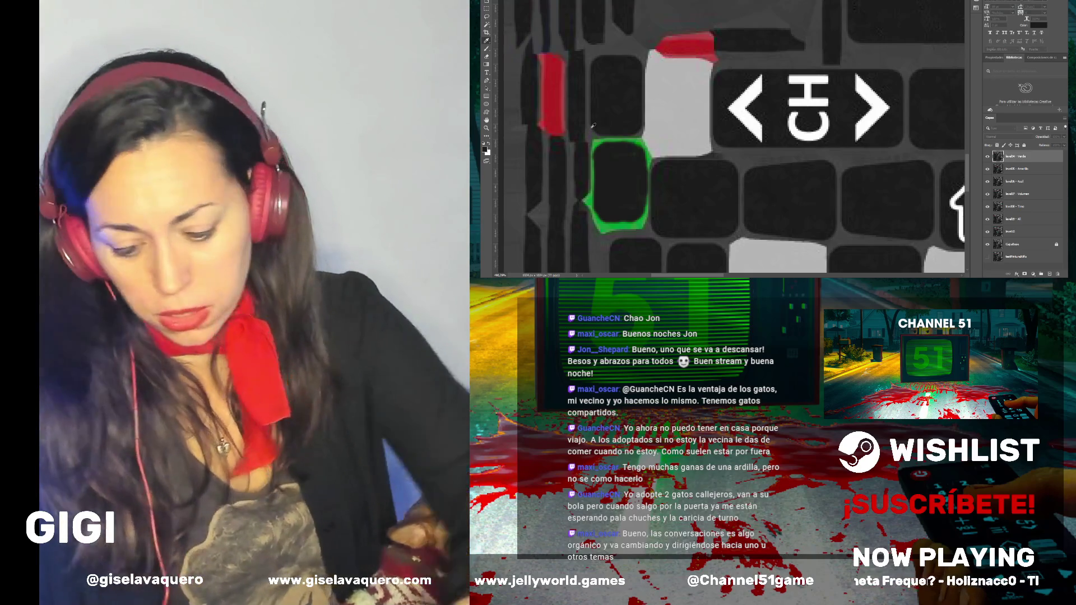
key(Return)
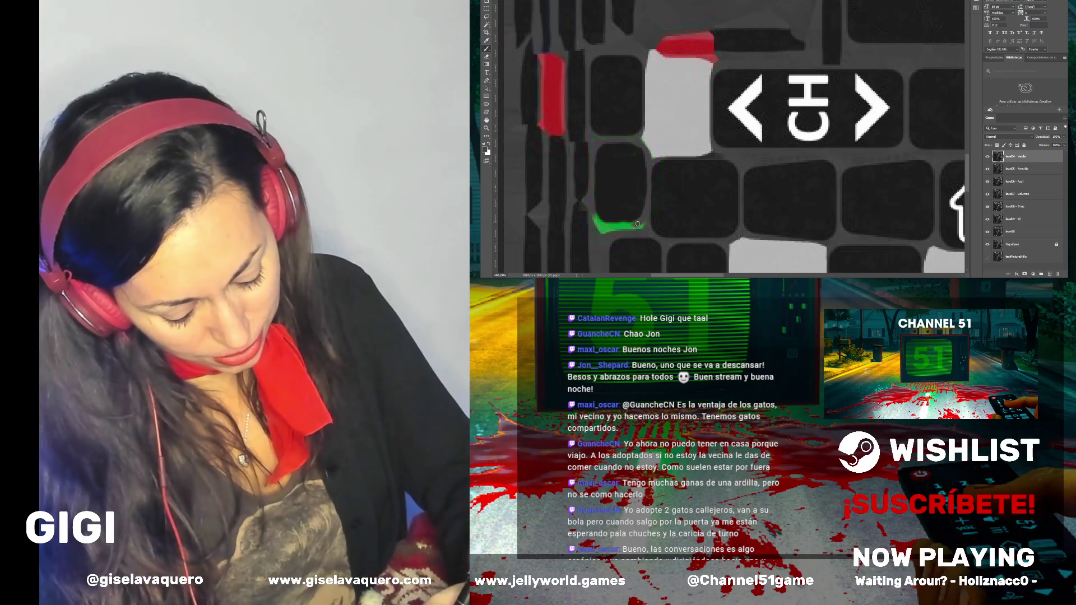
mouse_move(640, 225)
mouse_down()
mouse_move(609, 226)
mouse_move(620, 225)
mouse_up()
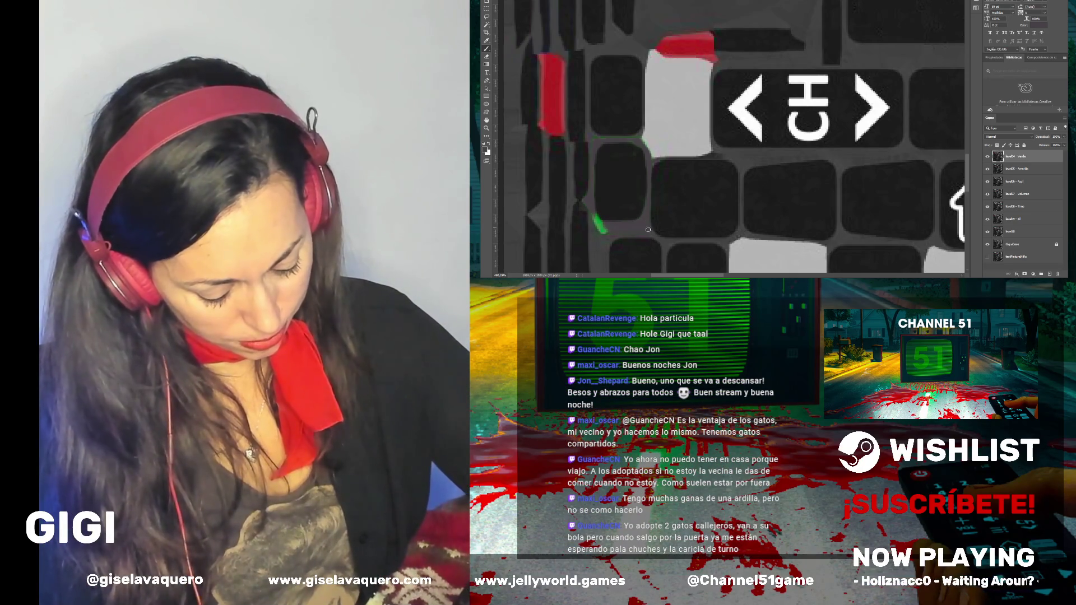
drag(602, 222, 605, 231)
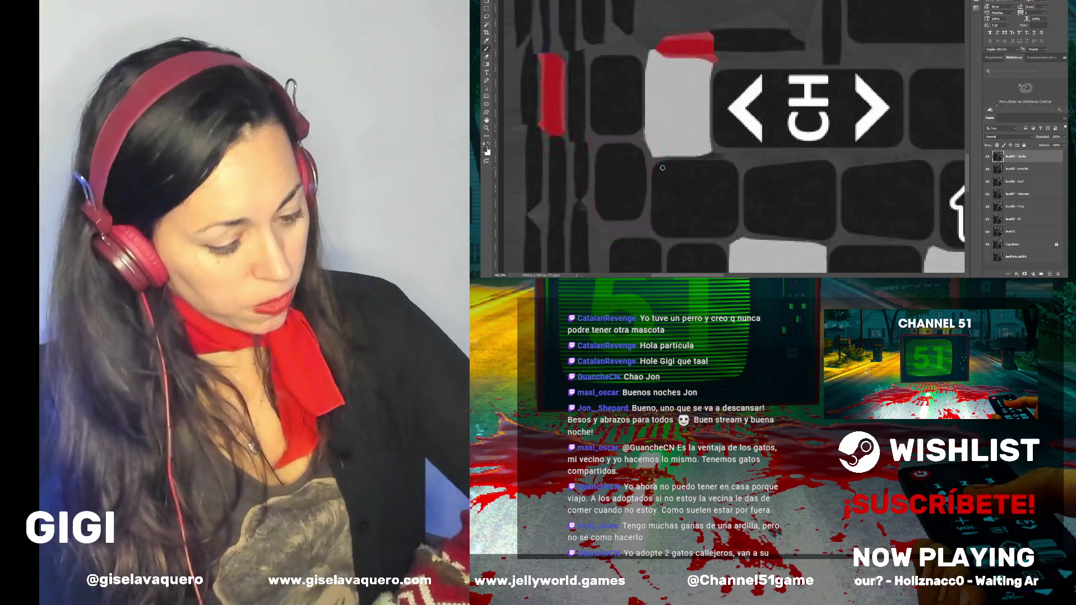
scroll(662, 168, down, 5)
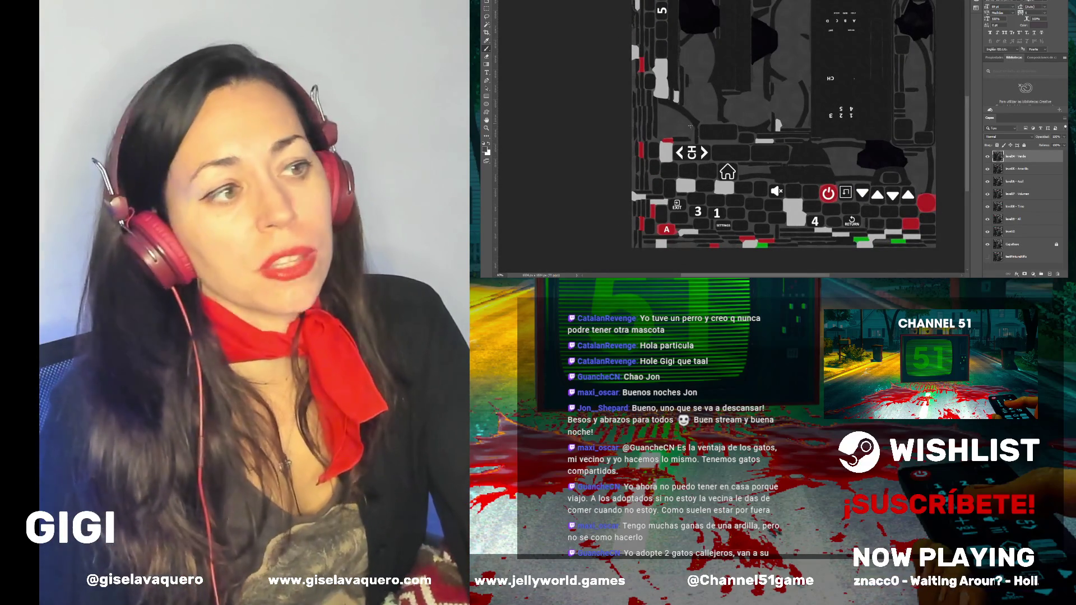
scroll(733, 137, down, 4)
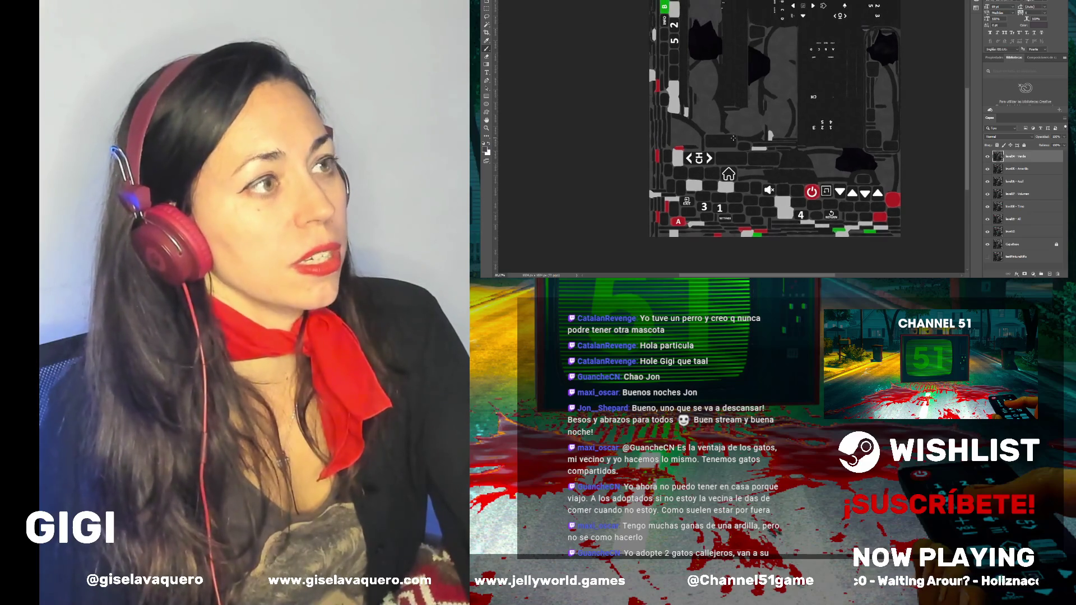
scroll(733, 137, up, 1)
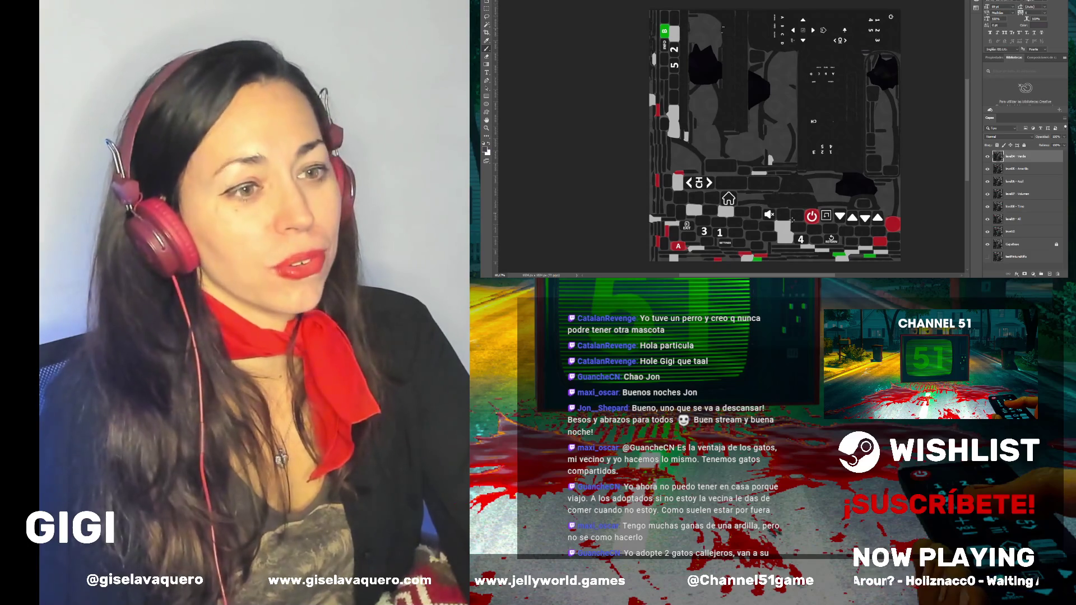
scroll(773, 245, up, 2)
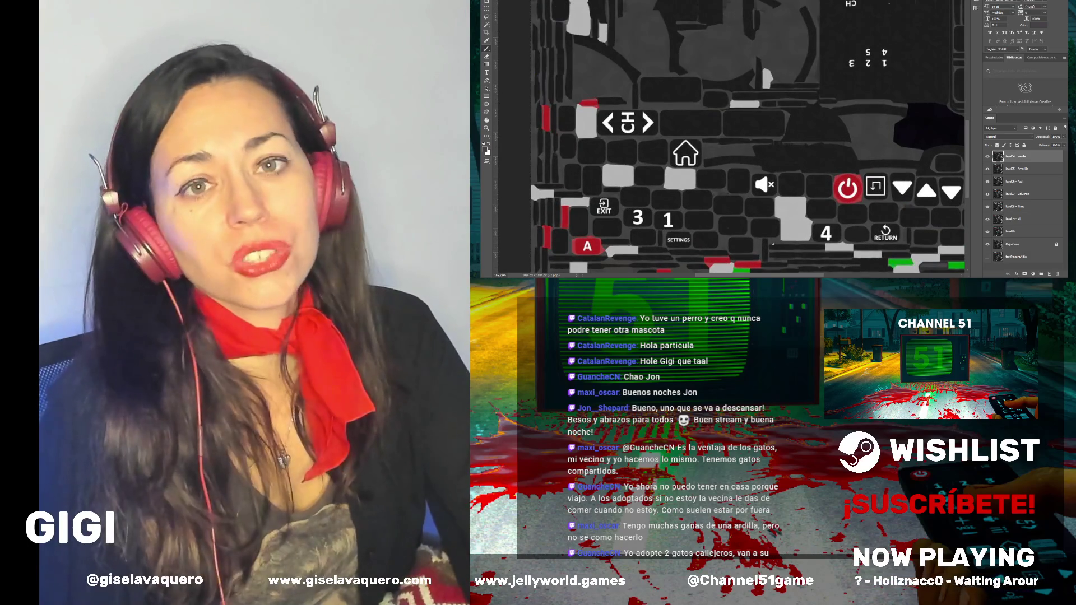
scroll(689, 228, down, 1)
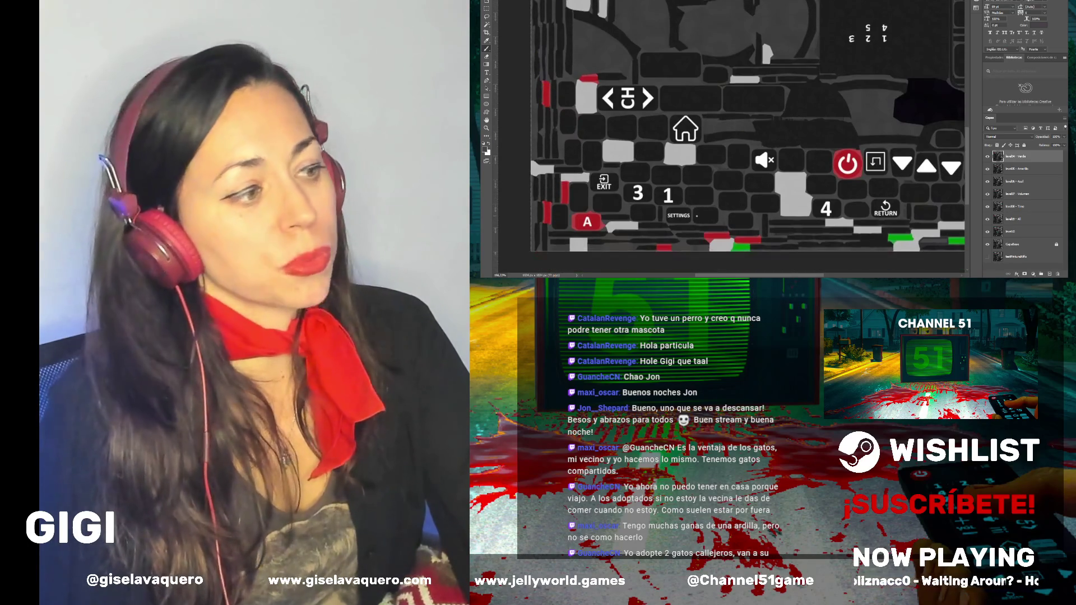
scroll(681, 225, up, 3)
scroll(695, 211, down, 4)
scroll(695, 209, up, 2)
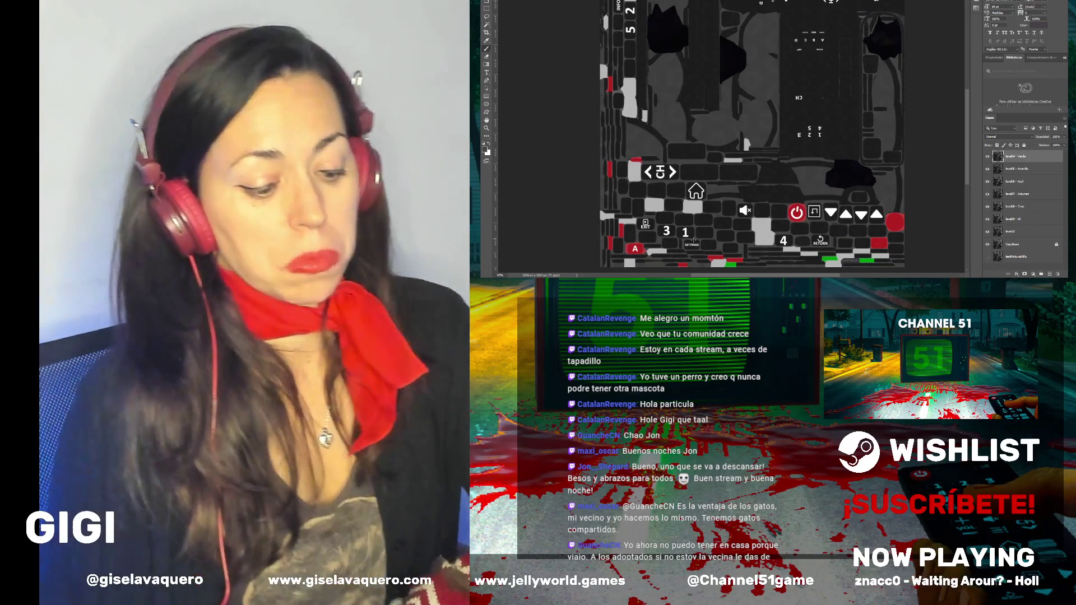
scroll(718, 150, down, 4)
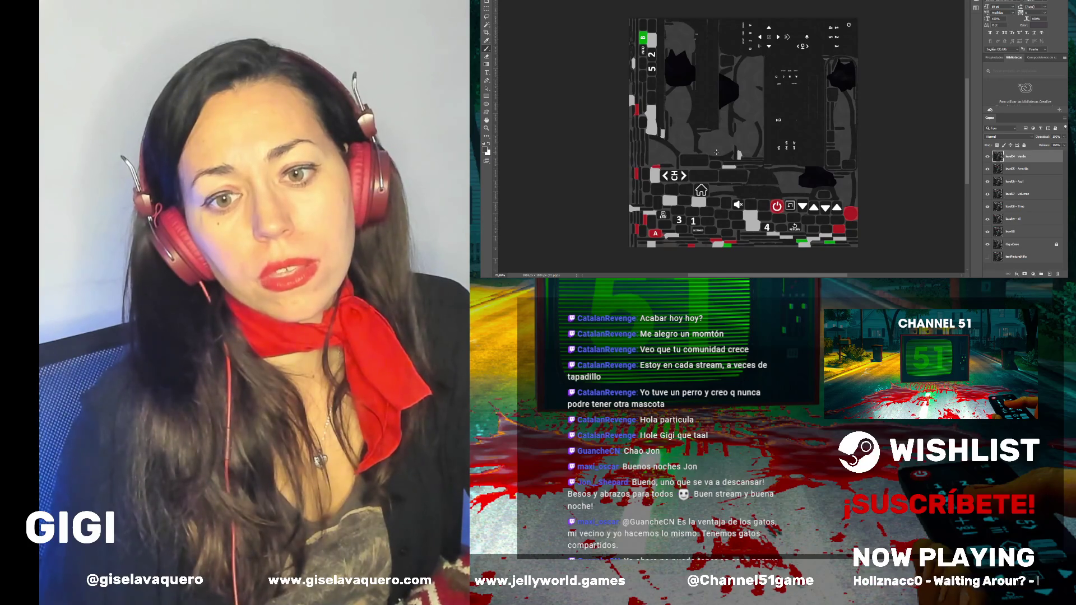
scroll(699, 172, up, 1)
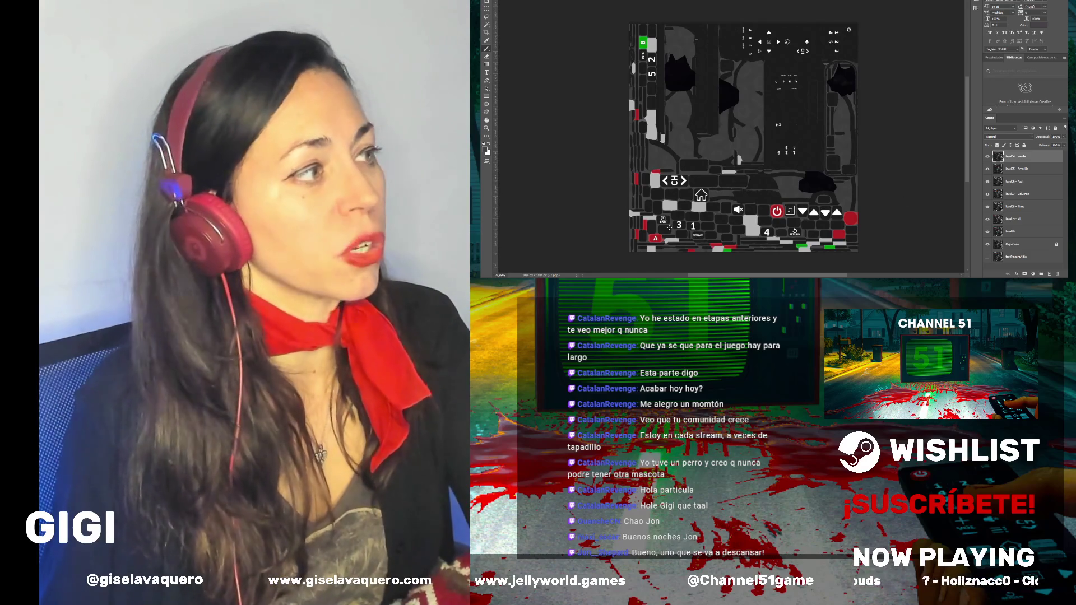
scroll(710, 251, up, 5)
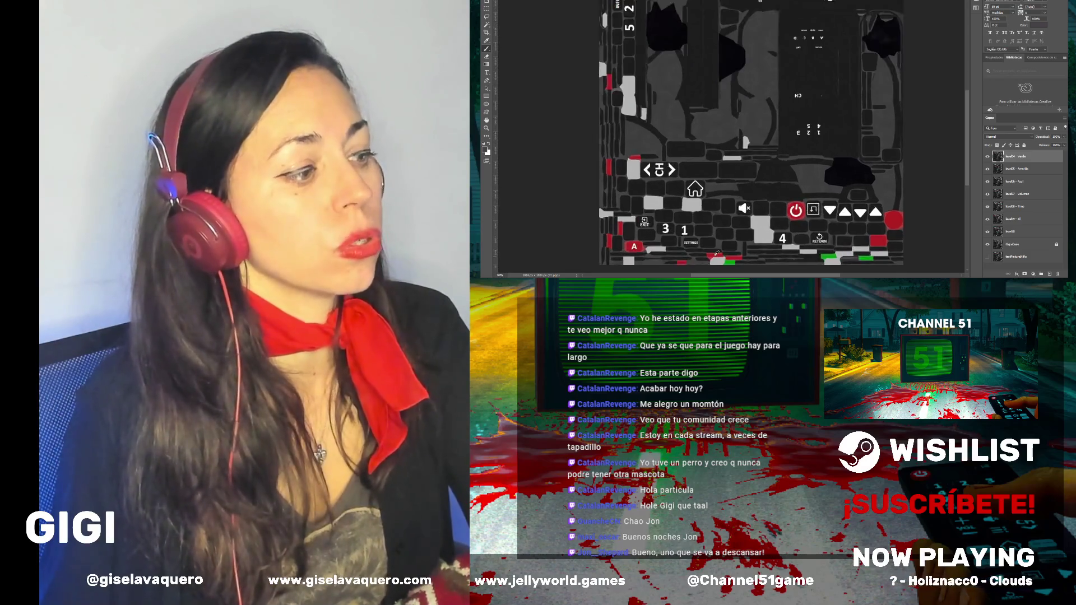
Darken the green patch's side, lower and top edges beside the white button
scroll(737, 228, up, 4)
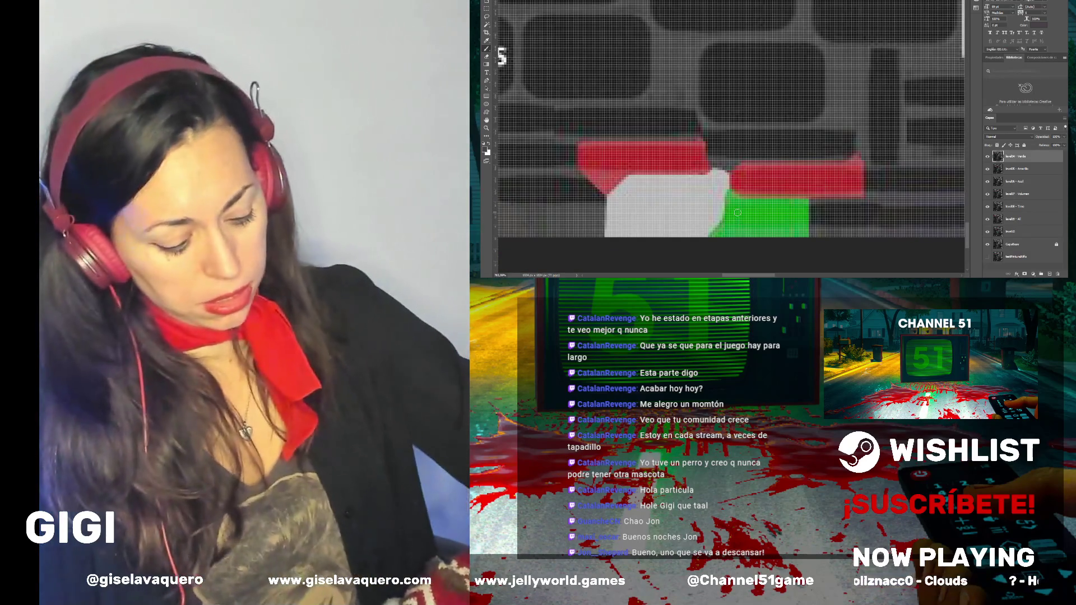
drag(734, 201, 713, 234)
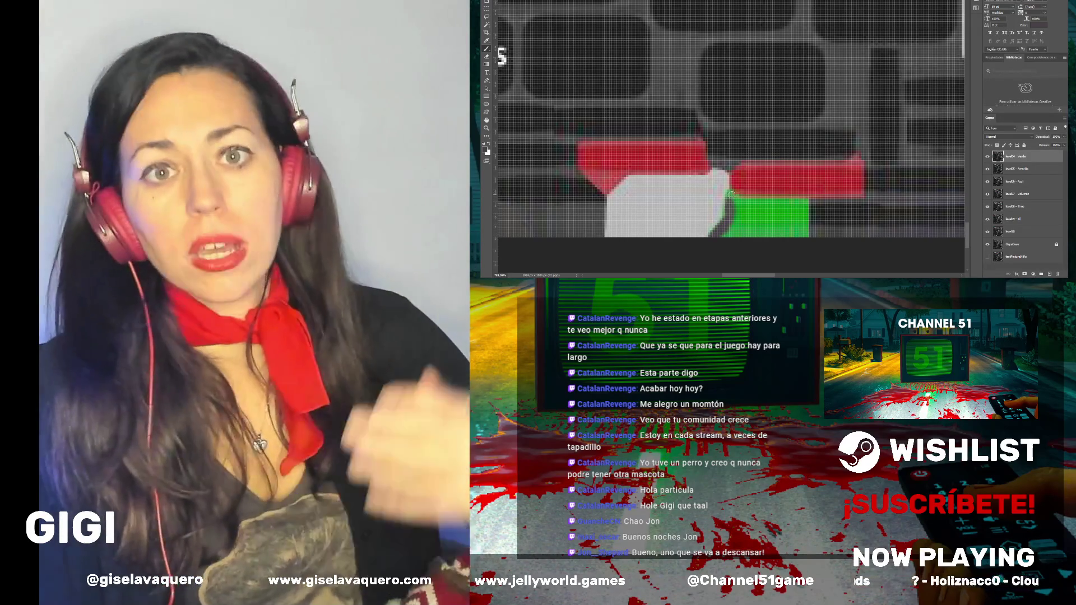
drag(800, 235, 726, 237)
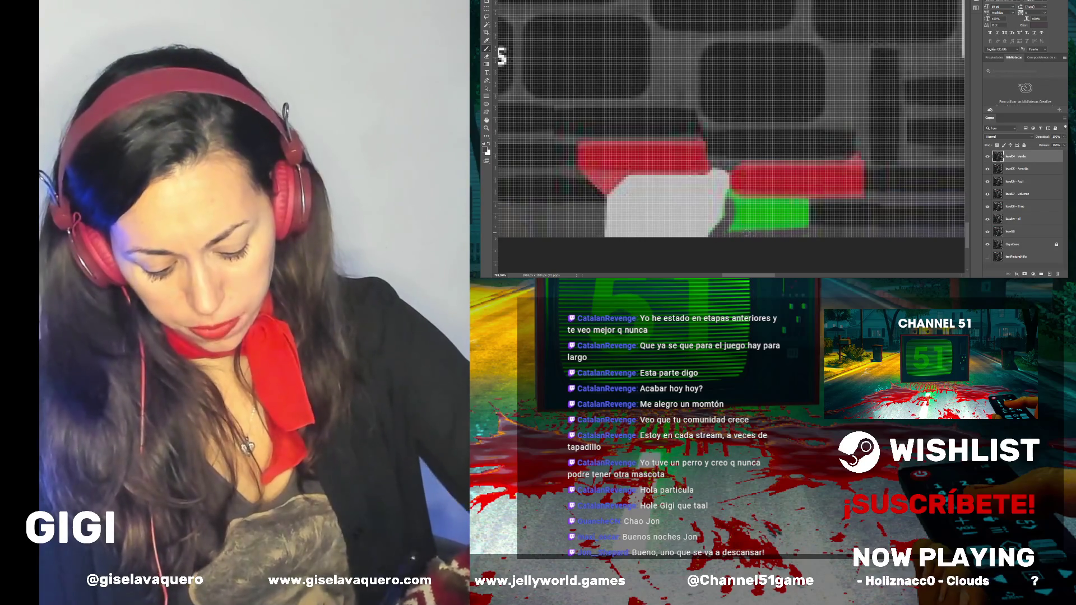
drag(807, 201, 765, 201)
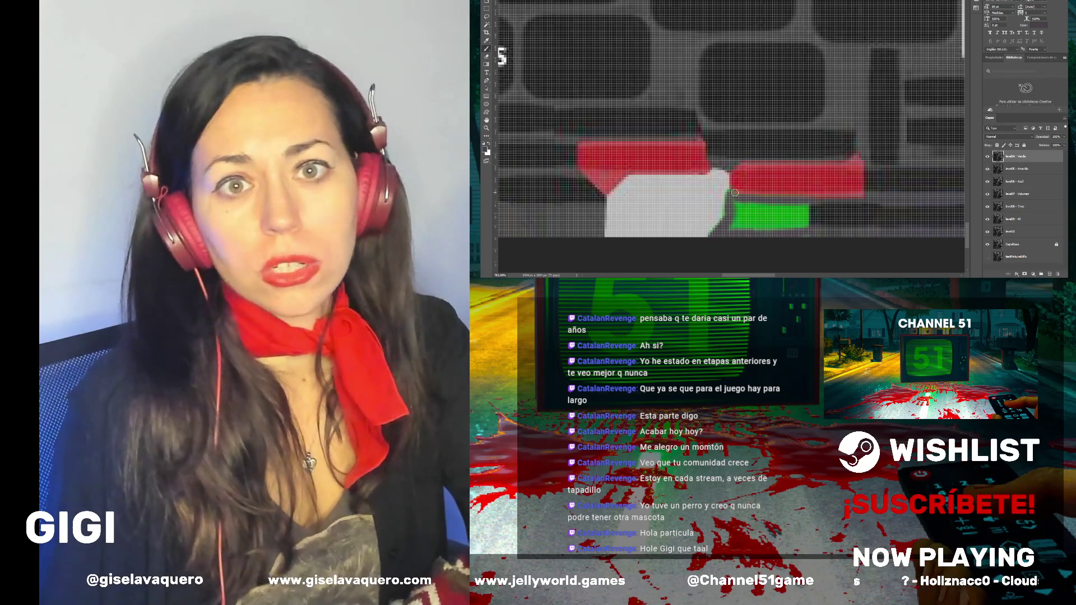
Paint dark over the lower-right part of the green rectangle below the red buttons
scroll(735, 192, down, 3)
scroll(735, 193, down, 4)
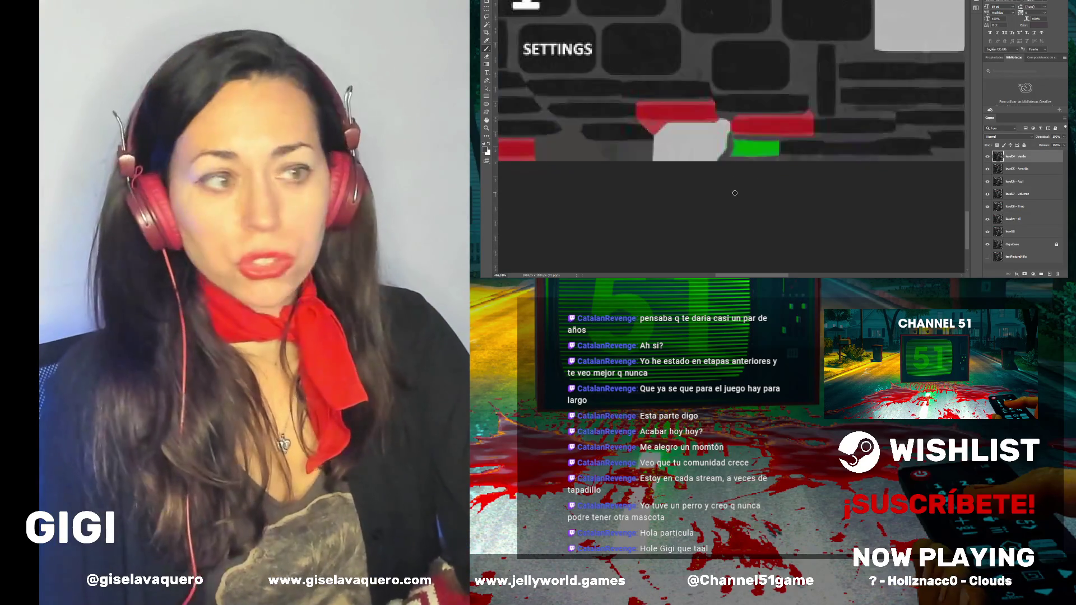
scroll(738, 191, up, 2)
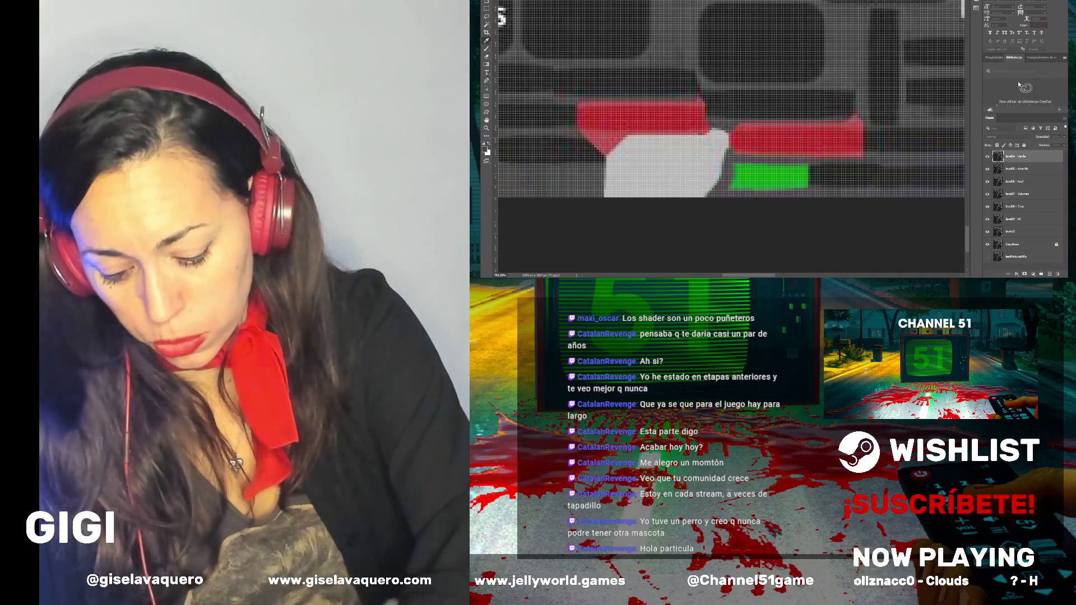
mouse_move(810, 183)
mouse_down()
mouse_move(771, 179)
mouse_move(807, 167)
mouse_move(745, 168)
mouse_move(770, 175)
mouse_move(739, 187)
mouse_move(739, 167)
mouse_move(729, 185)
mouse_move(737, 171)
mouse_move(765, 177)
mouse_up()
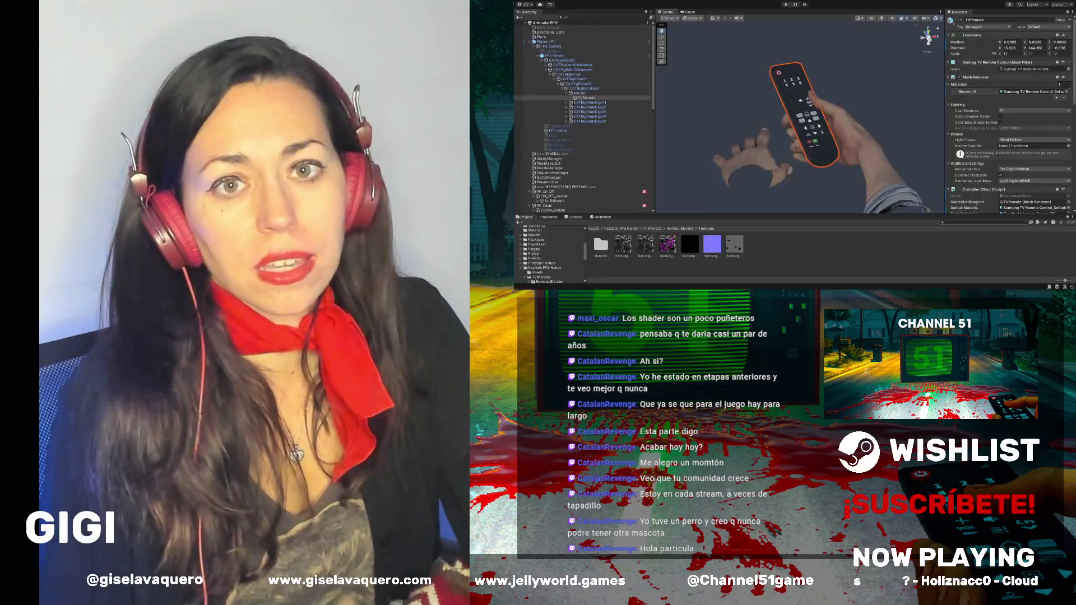
Orbit the Unity Scene view around the hands to inspect the remote's texture
drag(830, 160, 843, 115)
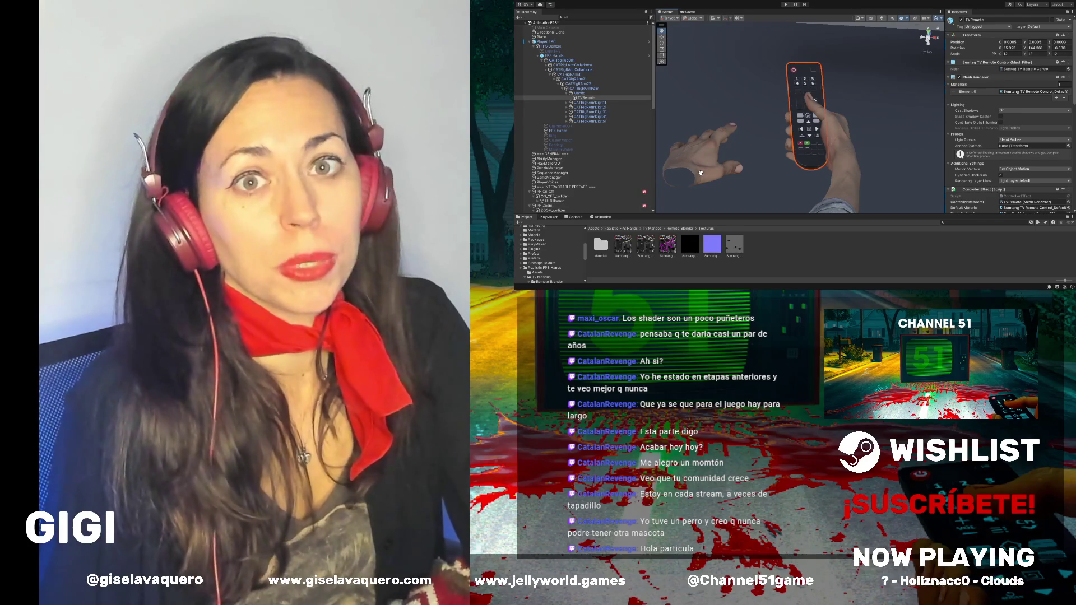
drag(701, 173, 756, 119)
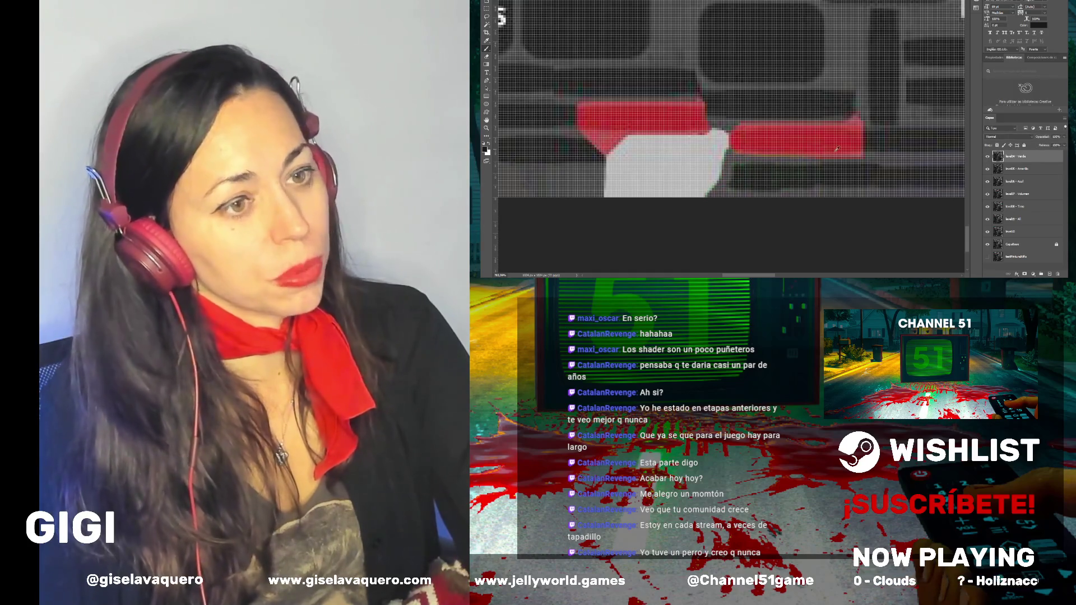
Zoom out of the texture, then back in on the area near 4 and RETURN
scroll(839, 154, down, 5)
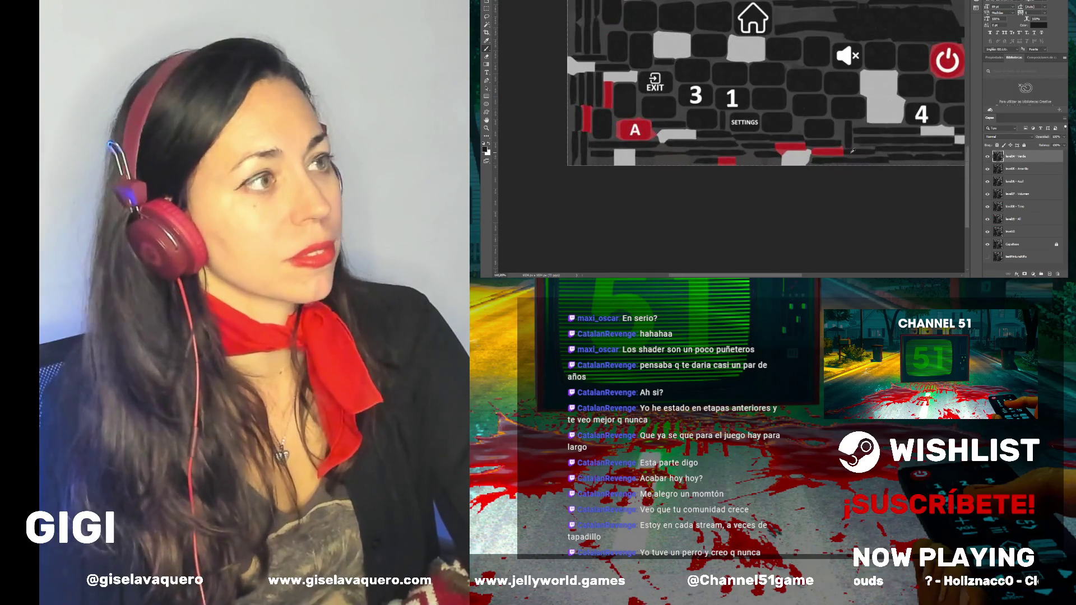
scroll(853, 150, down, 3)
scroll(873, 151, up, 6)
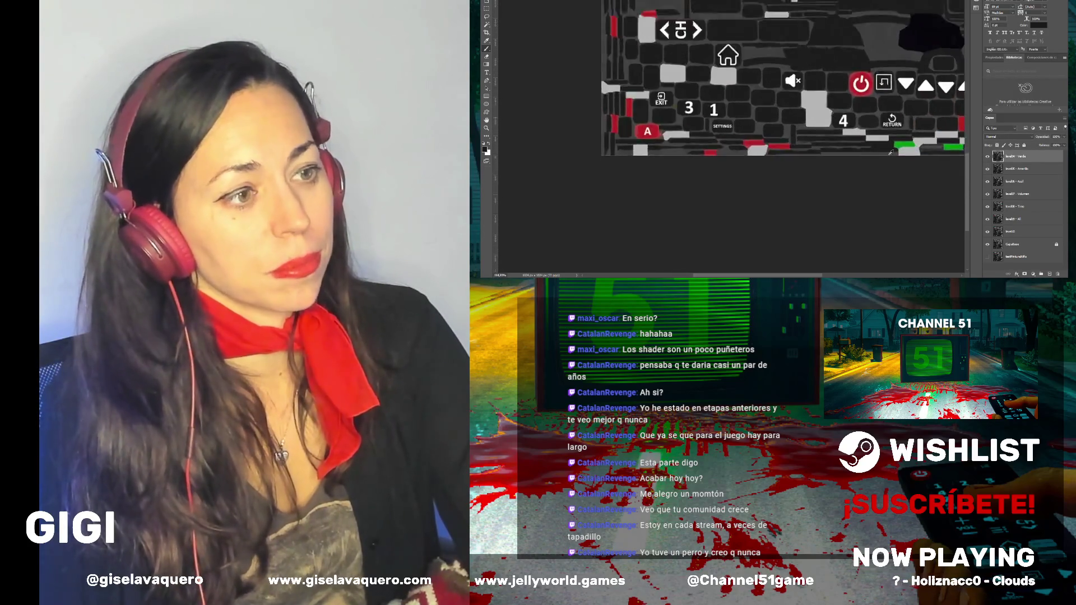
Sample the surrounding grey and paint dark across the green shape and its top edge
drag(767, 275, 812, 275)
scroll(714, 128, up, 3)
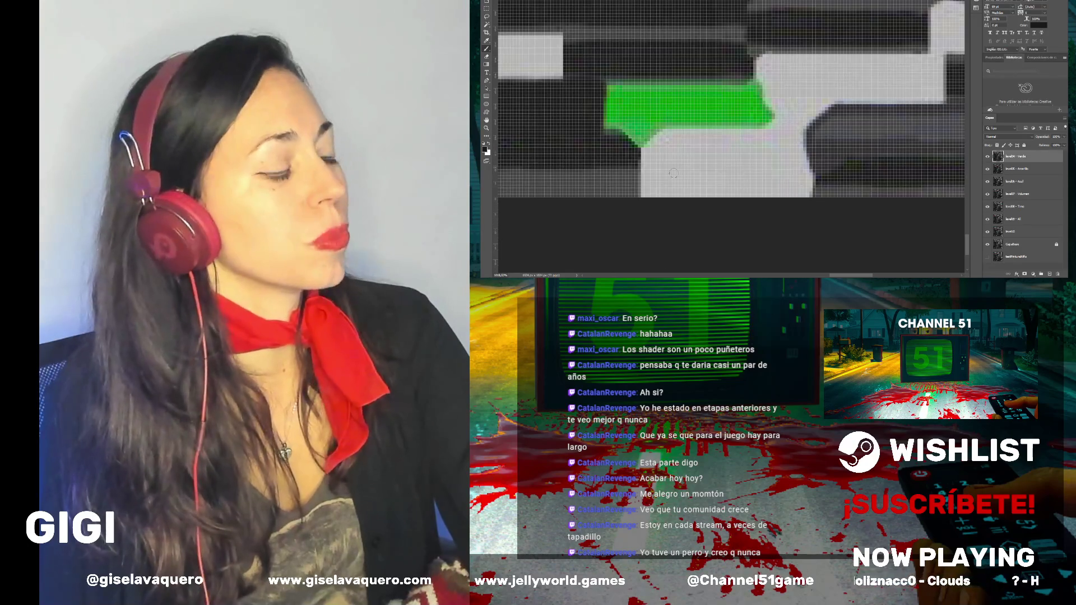
scroll(672, 171, down, 2)
scroll(662, 139, up, 3)
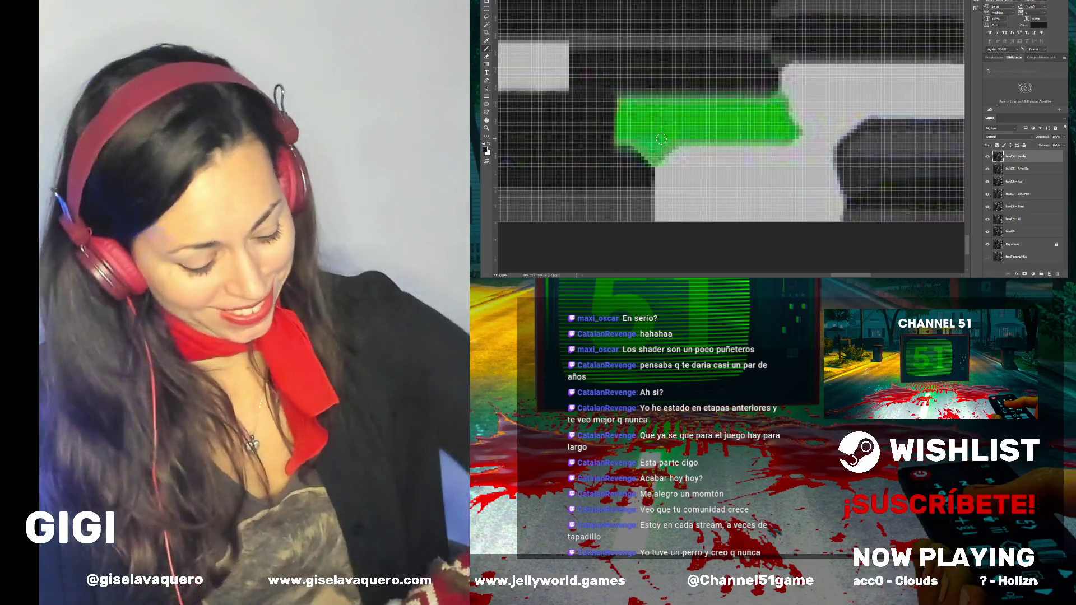
key(i)
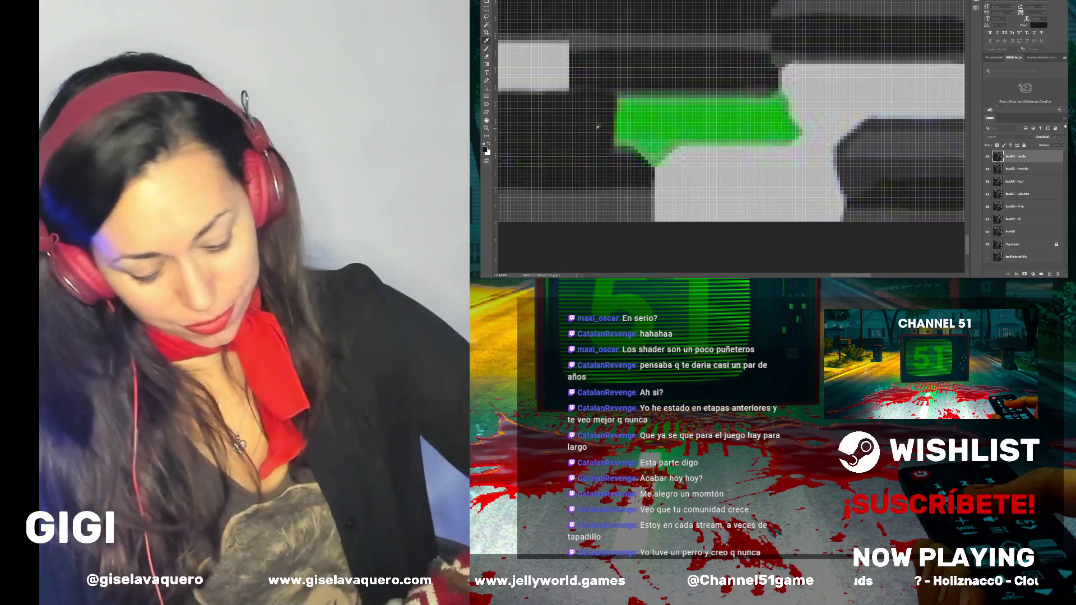
key(b)
mouse_move(695, 115)
mouse_down()
mouse_move(622, 119)
mouse_move(635, 119)
mouse_move(638, 103)
mouse_move(698, 107)
mouse_move(657, 118)
mouse_up()
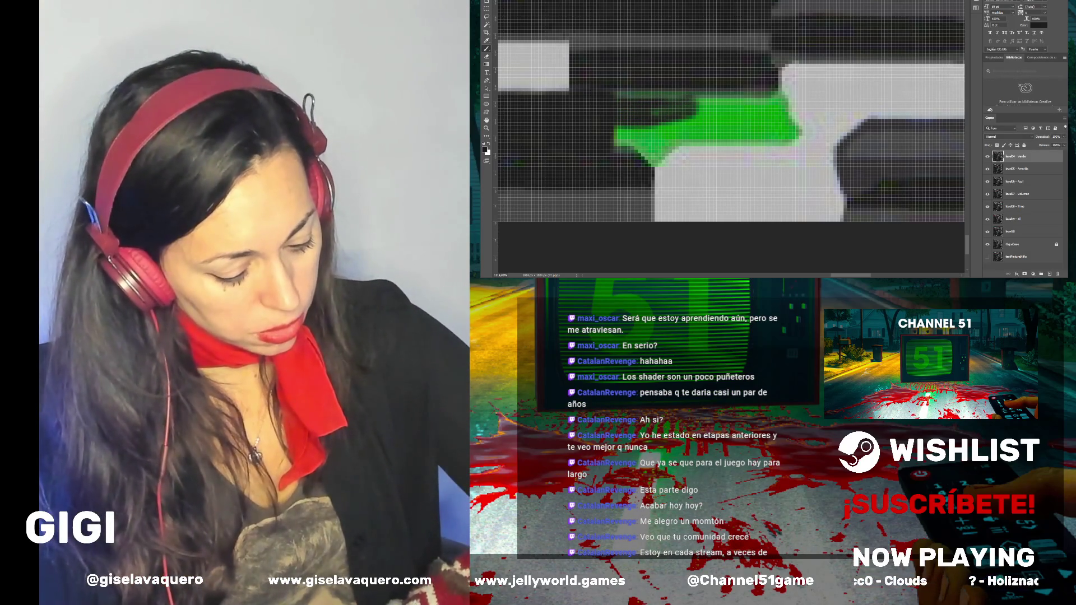
mouse_move(657, 118)
mouse_down()
mouse_move(712, 115)
mouse_move(650, 109)
mouse_move(723, 107)
mouse_move(633, 120)
mouse_move(645, 140)
mouse_move(616, 133)
mouse_up()
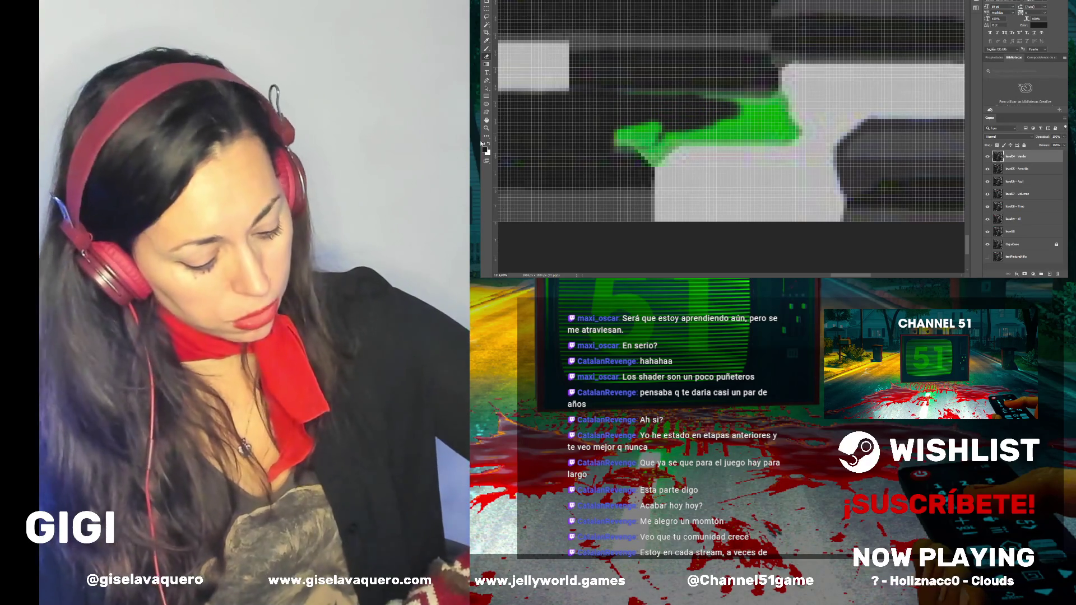
Resample the grey and paint over the shape's upper-left part, undoing and redoing one stroke
key(i)
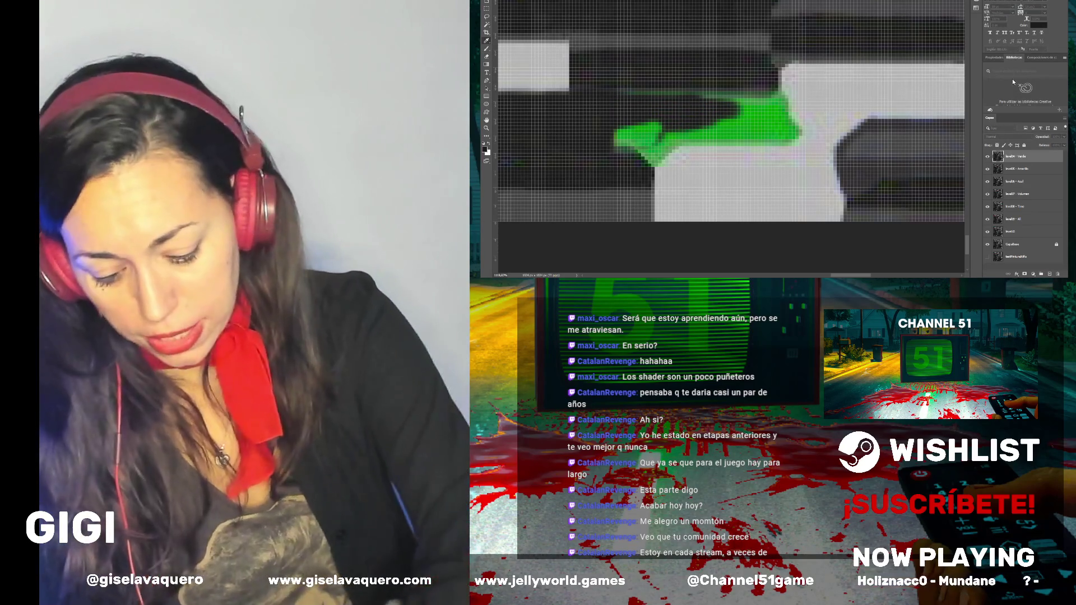
drag(661, 118, 637, 134)
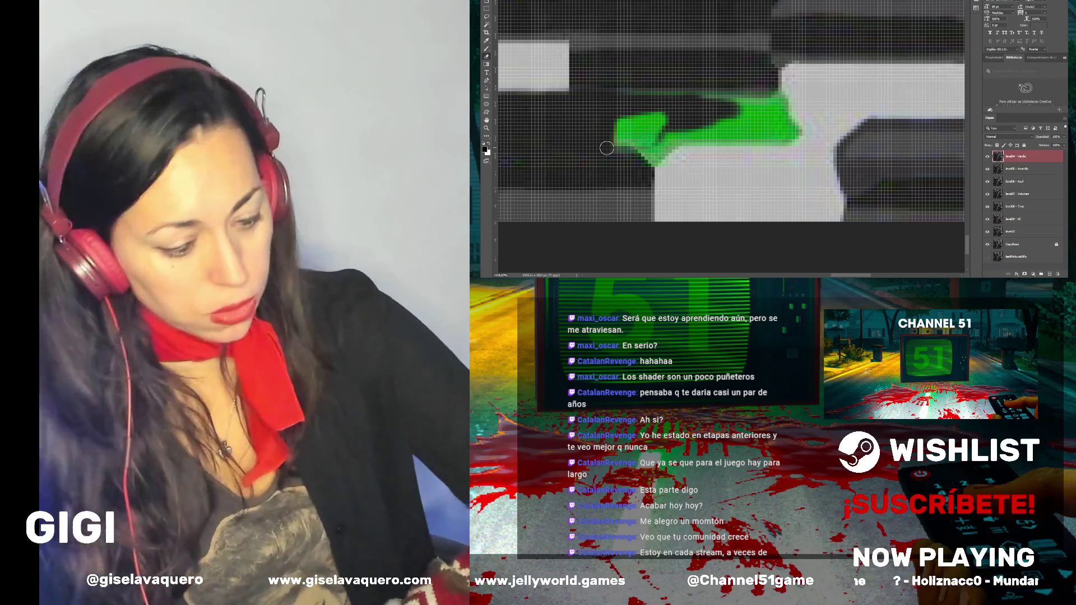
key(e)
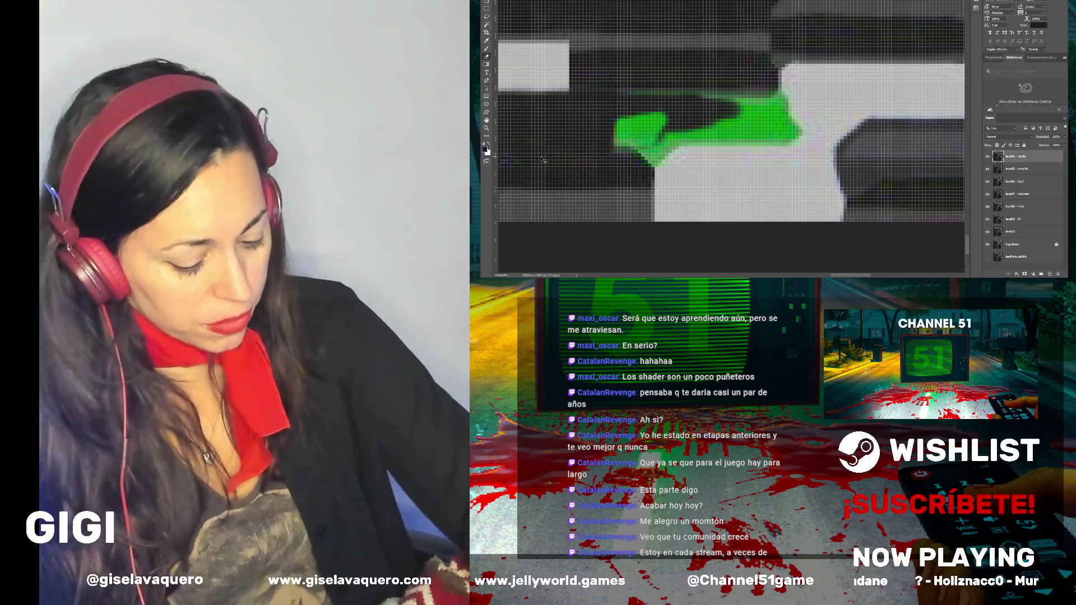
key(ctrl+z)
key(ctrl+z)
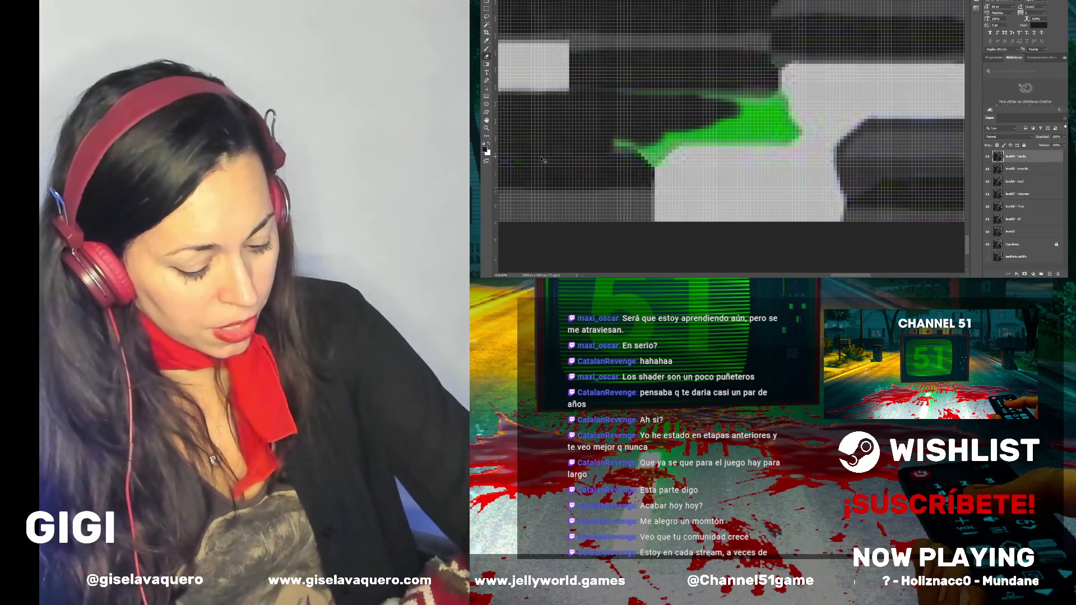
key(ctrl+shift+z)
key(ctrl+shift+z)
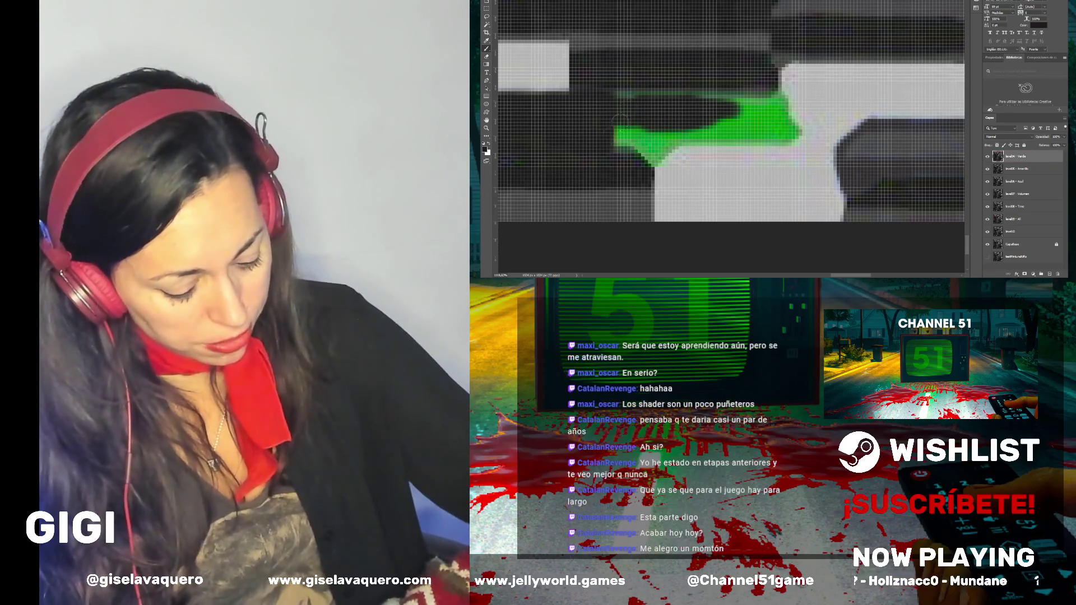
Cover the green shape's left tip, upper edge and remaining strip with dark grey
click(624, 144)
drag(624, 144, 751, 114)
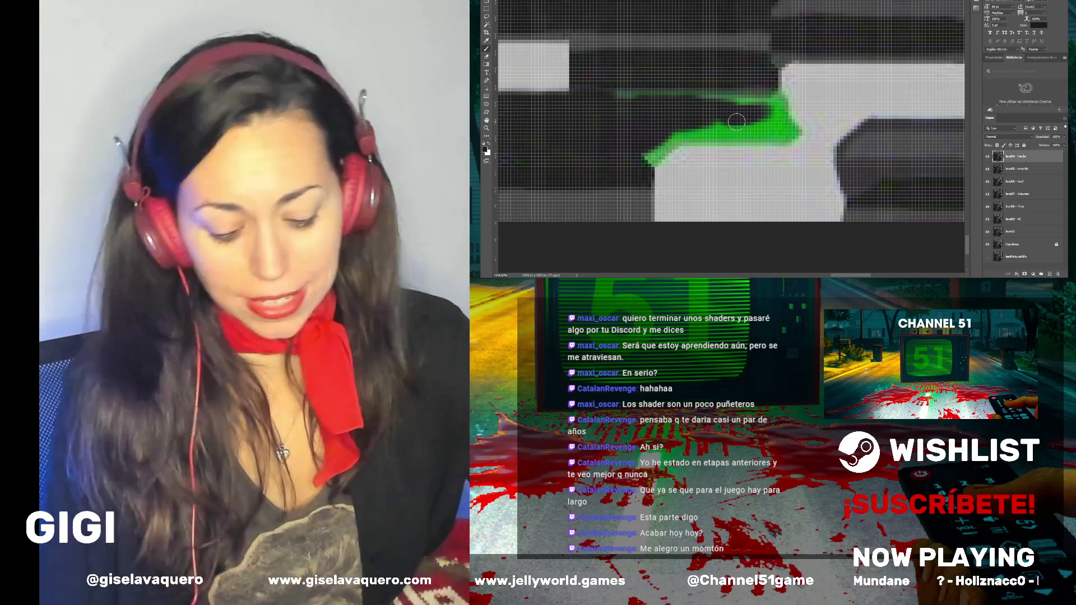
drag(731, 115, 766, 124)
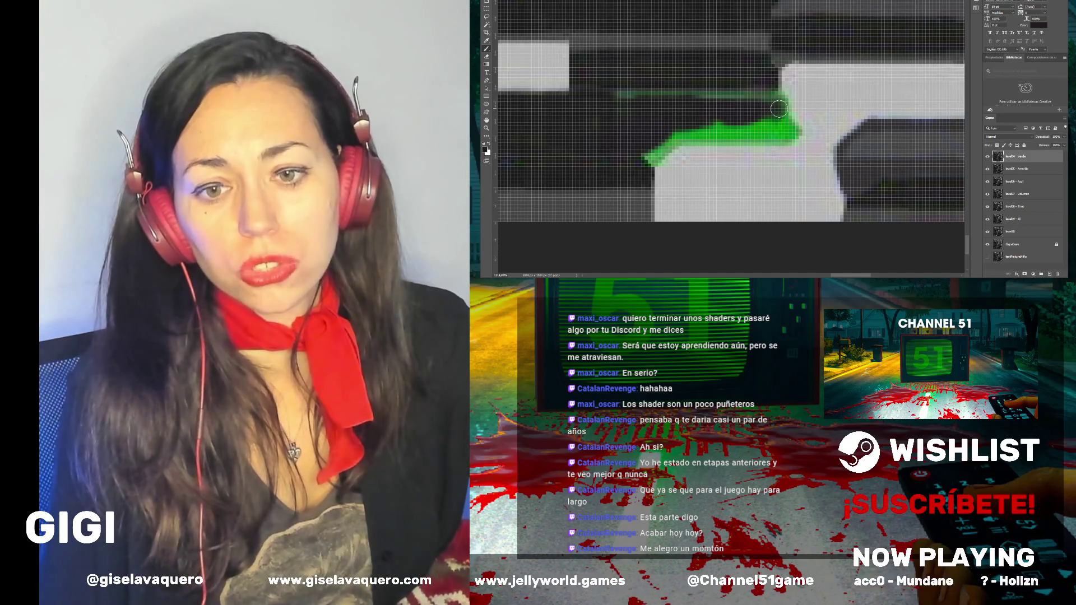
mouse_move(779, 109)
mouse_down()
mouse_move(776, 131)
mouse_move(680, 131)
mouse_move(654, 151)
mouse_up()
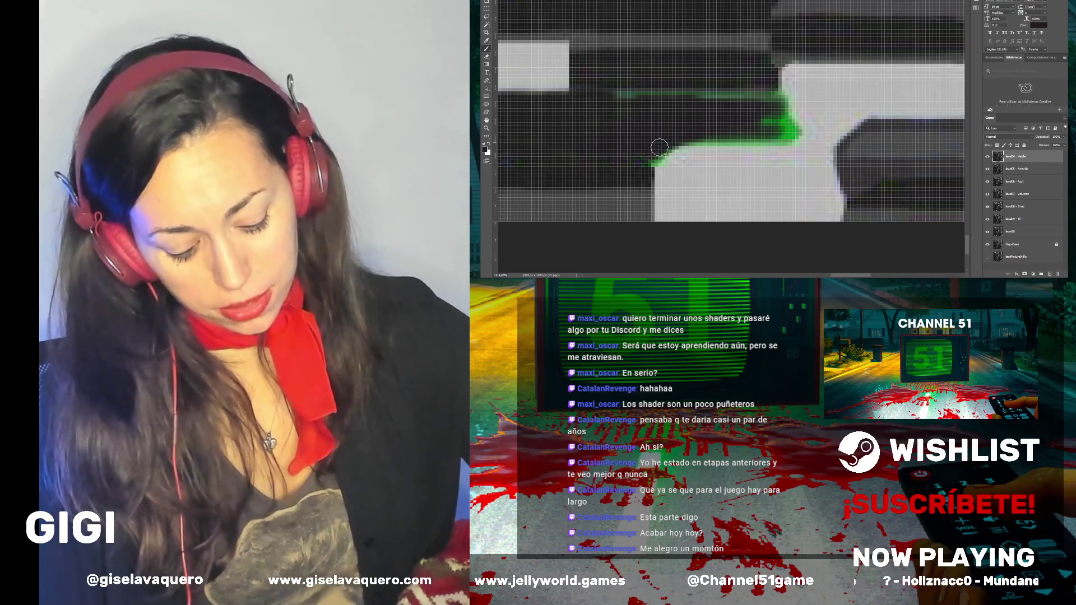
mouse_move(775, 125)
mouse_down()
mouse_move(785, 123)
mouse_move(777, 96)
mouse_move(648, 103)
mouse_move(777, 102)
mouse_move(790, 131)
mouse_move(653, 151)
mouse_move(785, 139)
mouse_up()
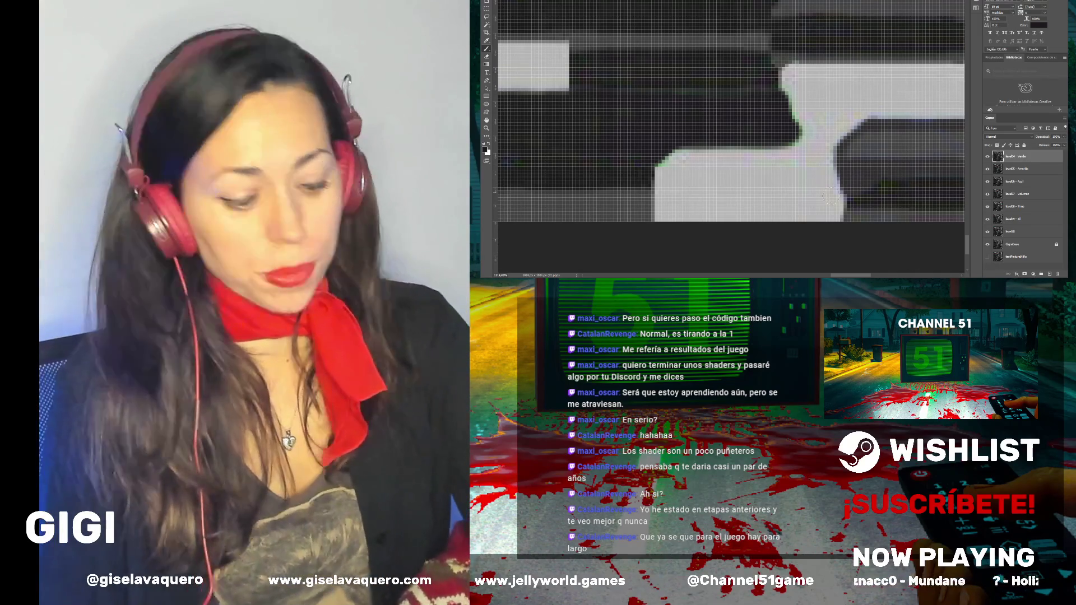
scroll(695, 99, down, 6)
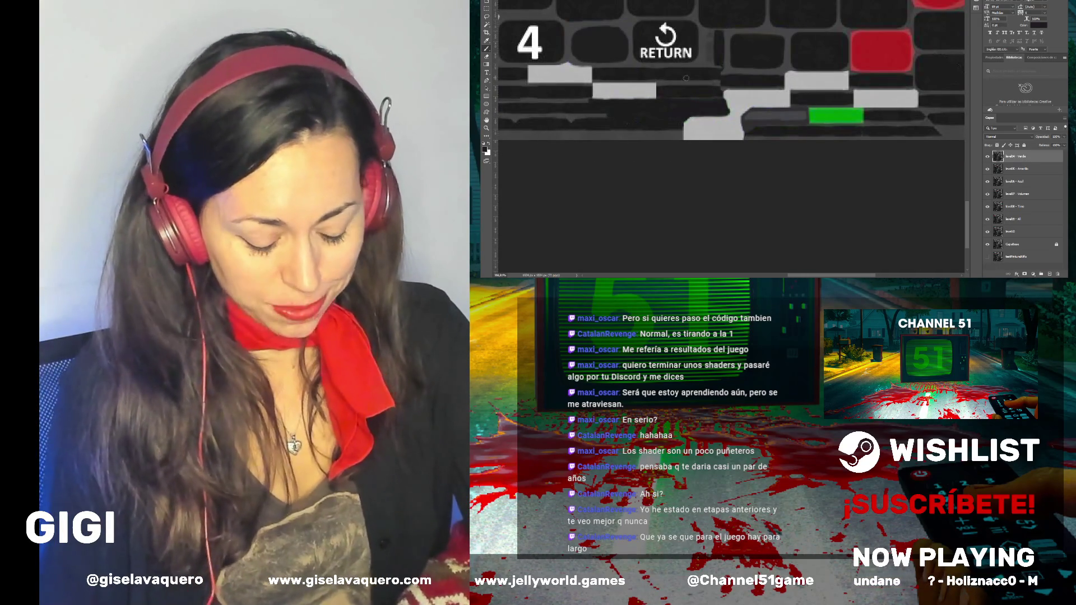
scroll(688, 80, down, 2)
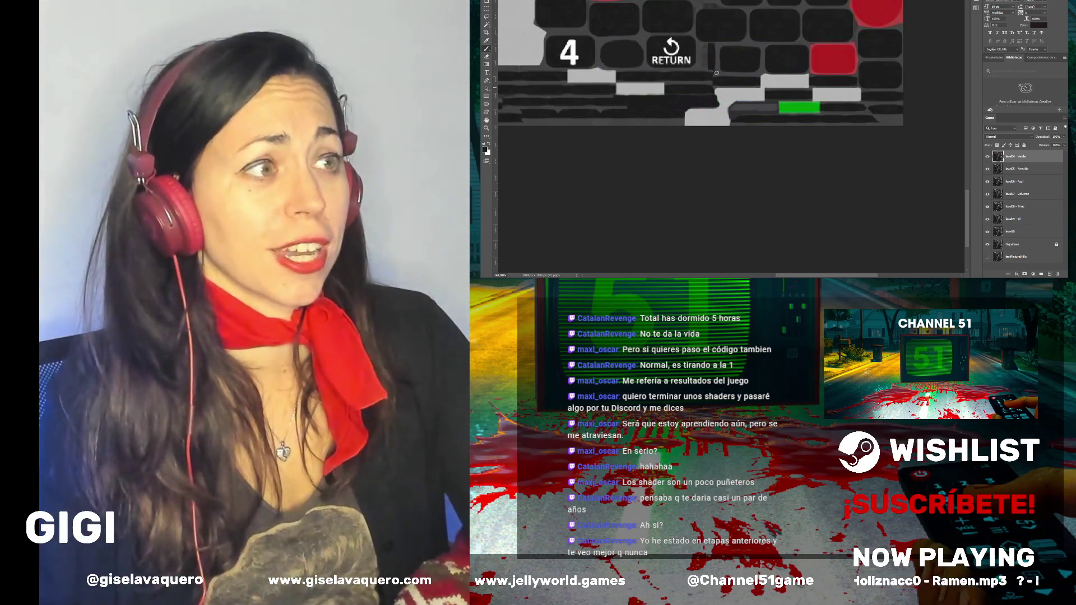
scroll(736, 118, down, 2)
scroll(734, 127, down, 3)
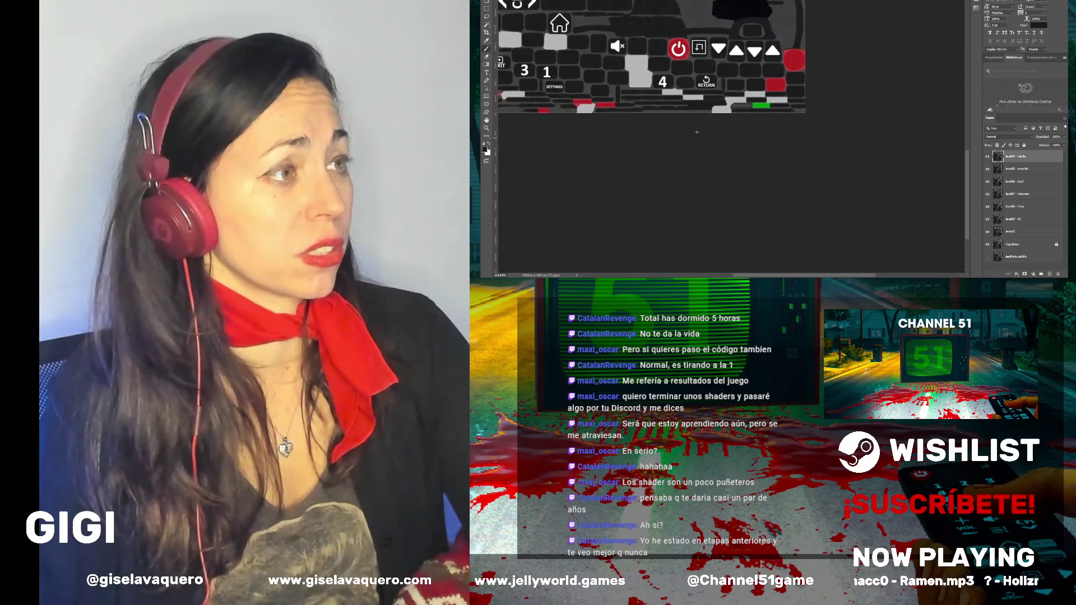
scroll(651, 85, up, 2)
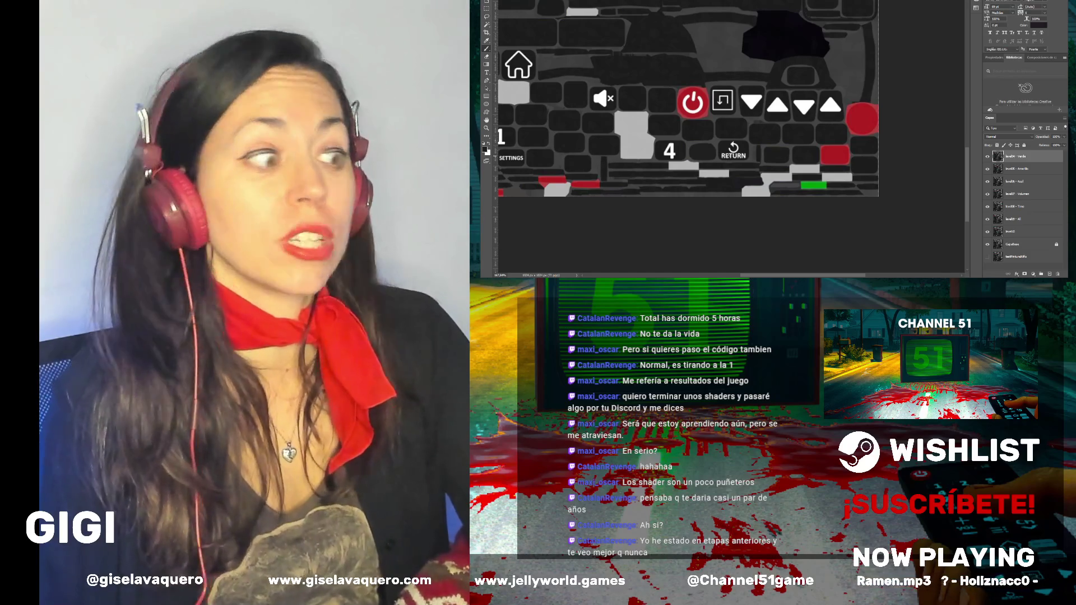
scroll(819, 176, up, 5)
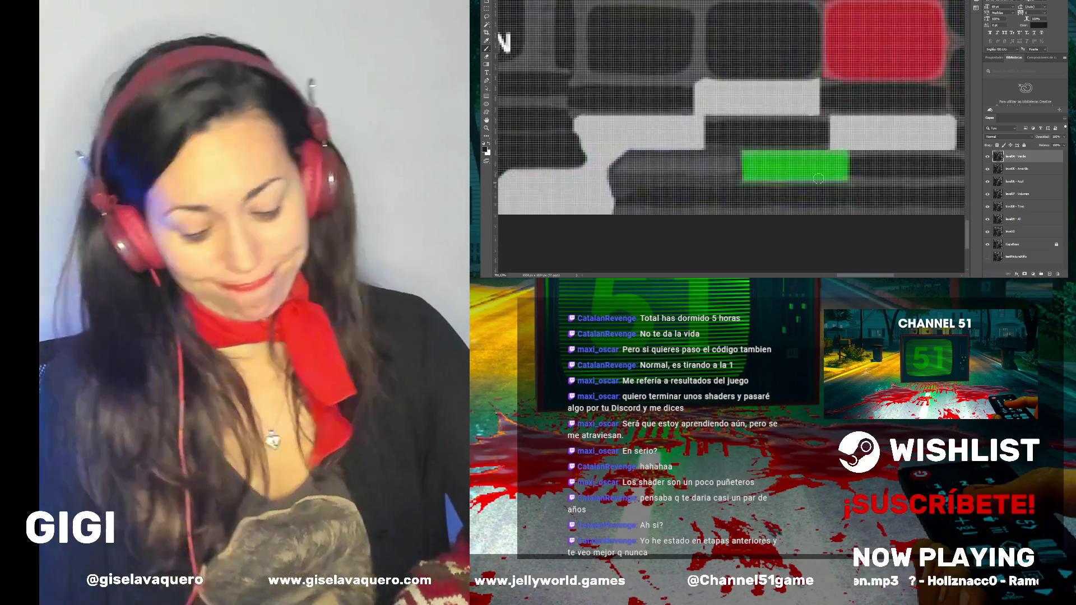
Sample the surrounding grey and brush out the green bar's upper and lower lines
mouse_move(801, 168)
mouse_down()
mouse_move(855, 168)
mouse_move(740, 160)
mouse_move(802, 166)
mouse_move(757, 175)
mouse_move(749, 168)
mouse_move(833, 166)
mouse_move(789, 170)
mouse_up()
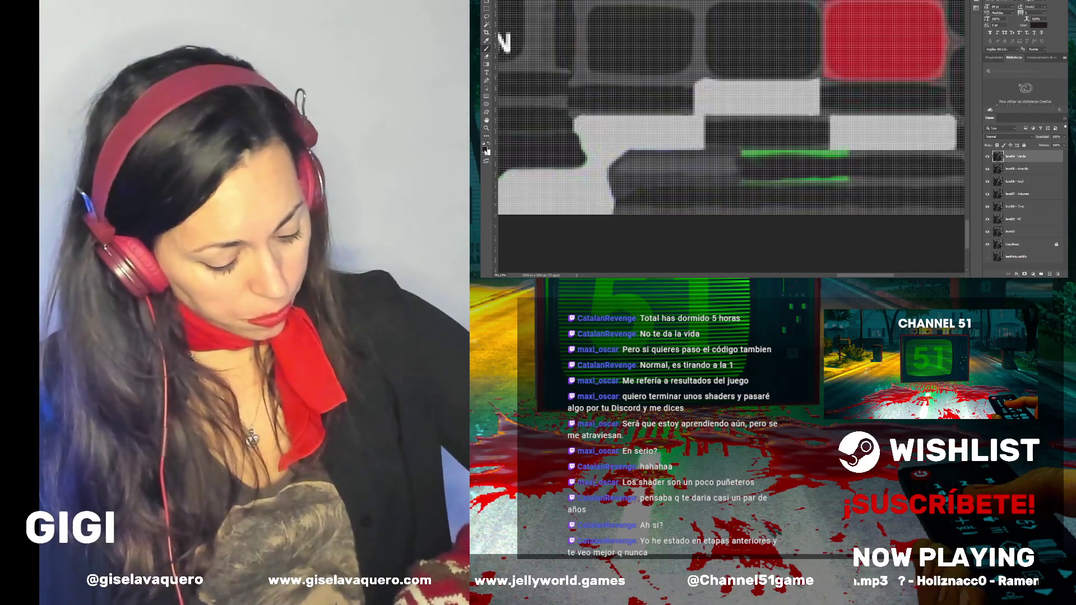
alt+click(689, 137)
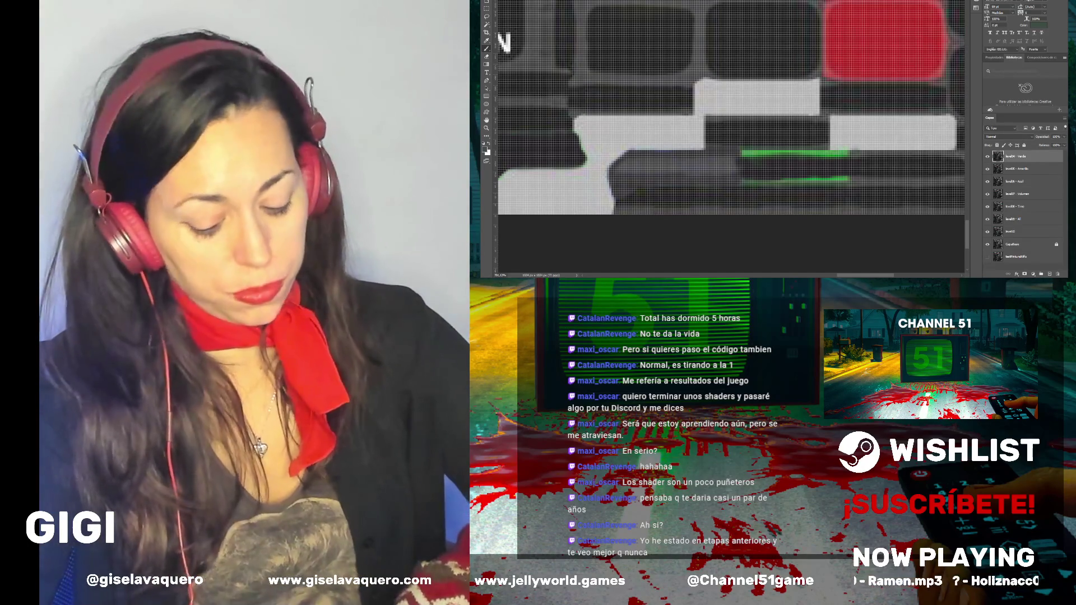
drag(825, 155, 847, 155)
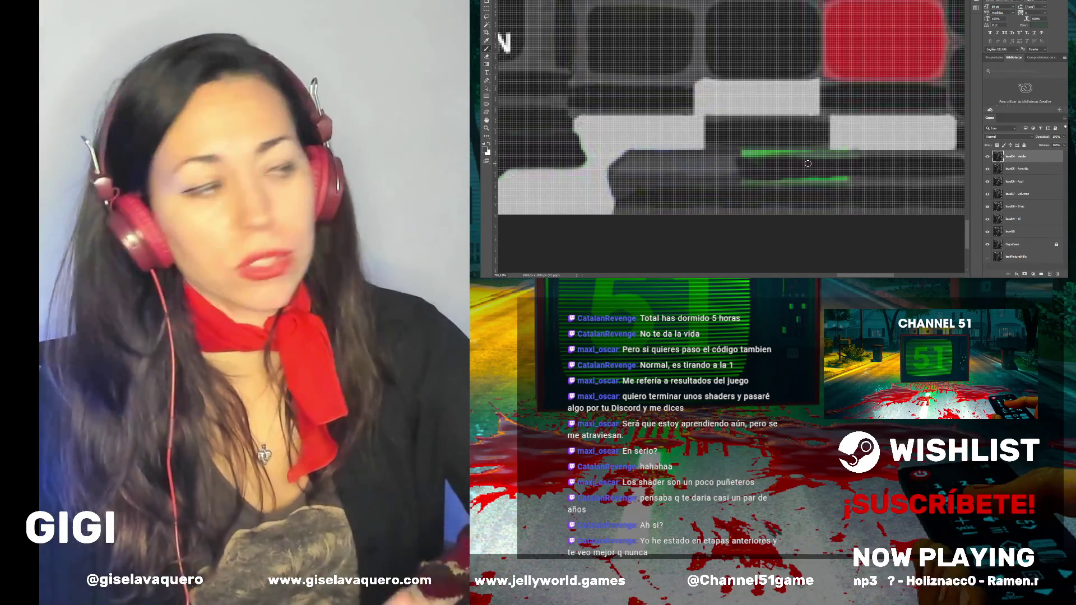
drag(800, 152, 755, 154)
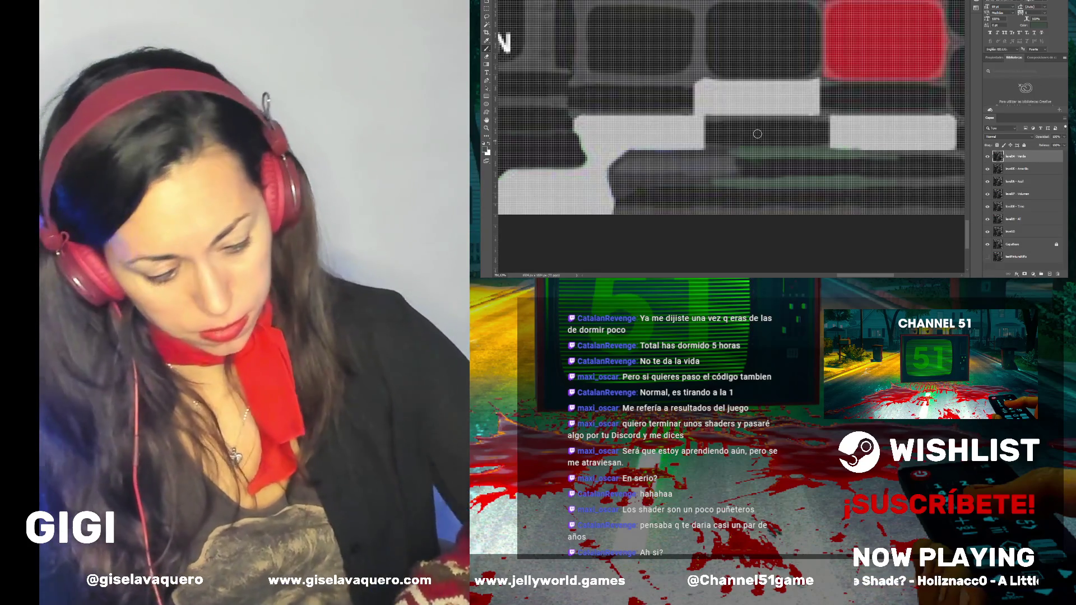
Zoom out of the Photoshop texture, then view the remote in the Unity scene
scroll(768, 148, down, 5)
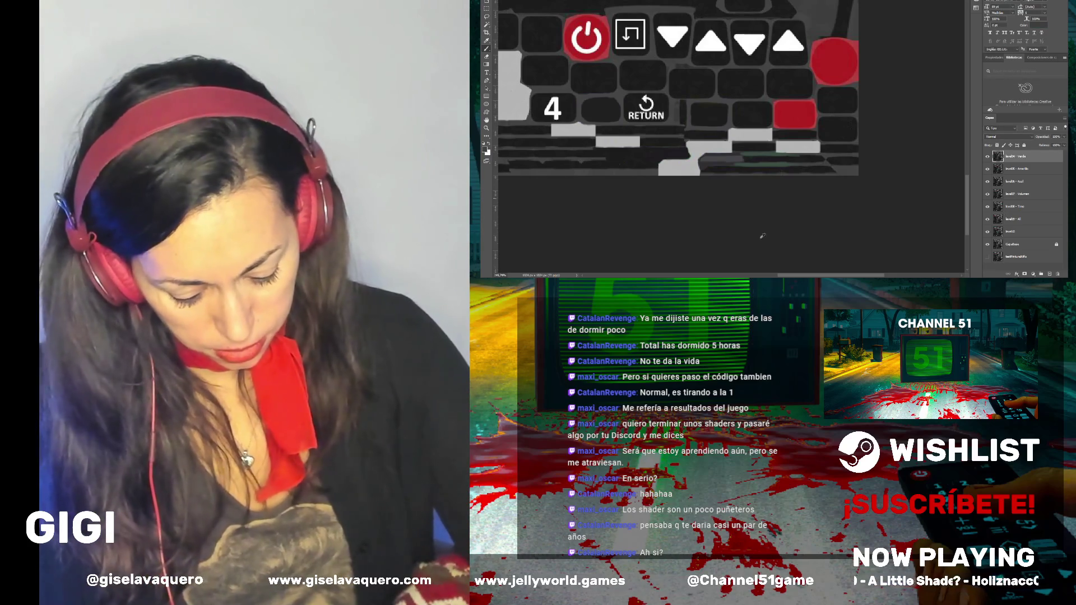
scroll(803, 171, up, 4)
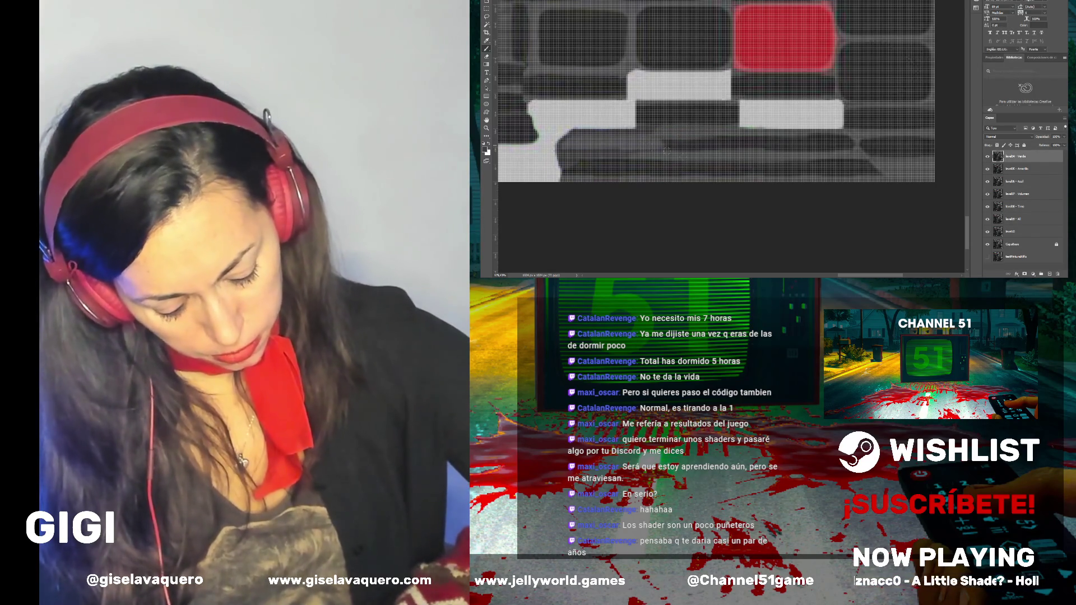
scroll(661, 140, down, 4)
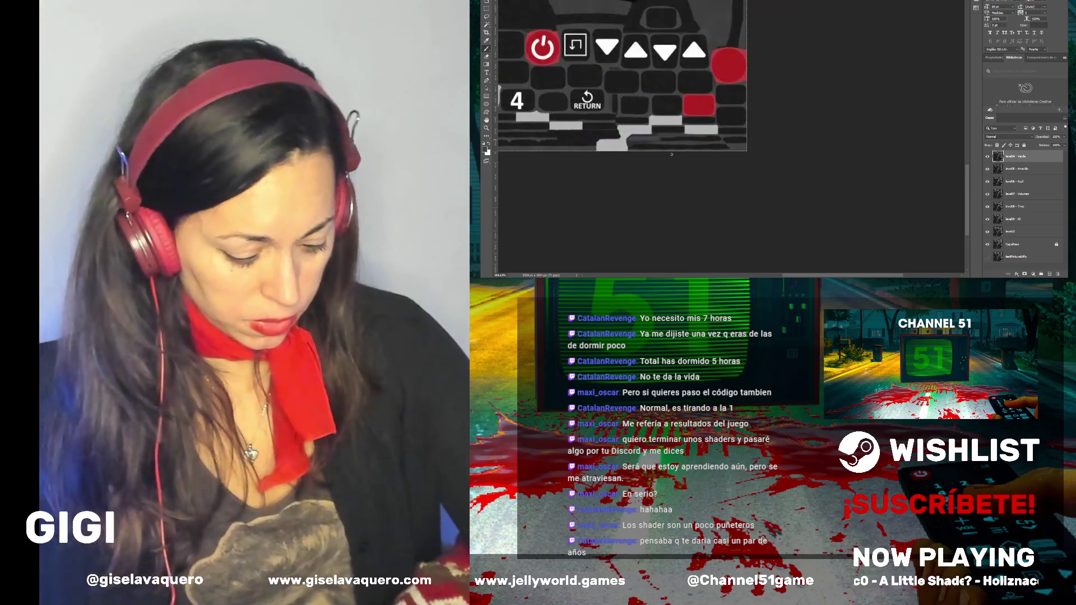
scroll(661, 140, left, 5)
scroll(722, 141, down, 3)
scroll(678, 128, down, 3)
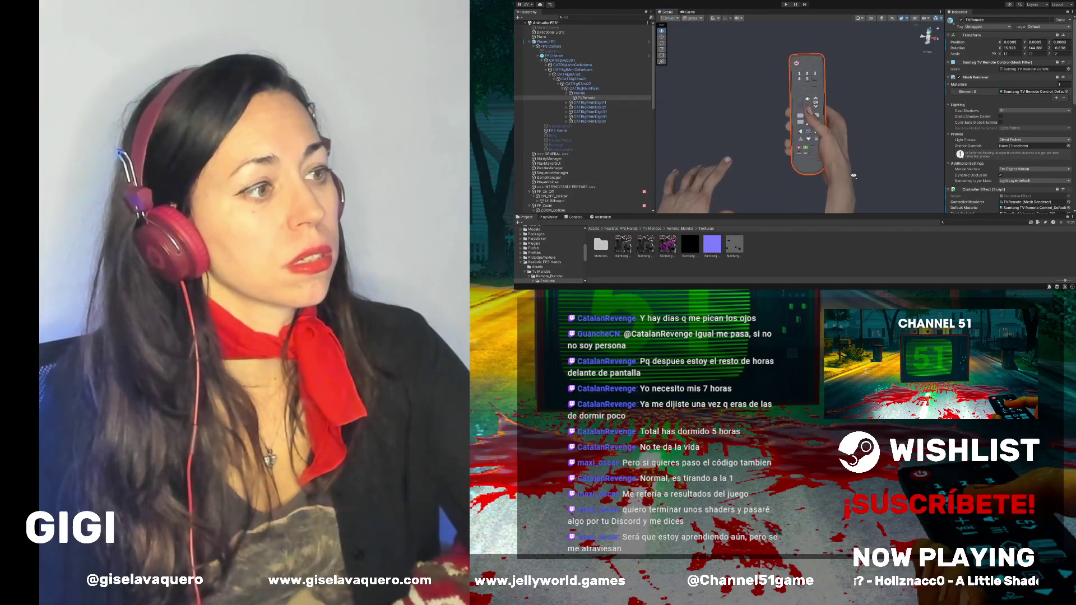
scroll(808, 152, up, 2)
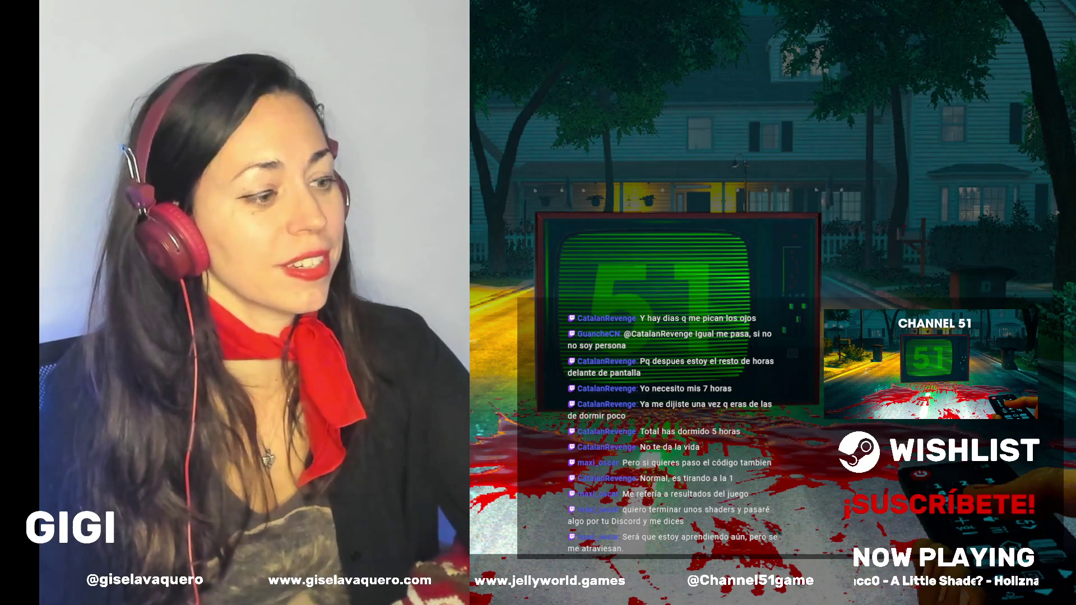
Zoom in on the green B tile above the INFO and 2 buttons, and select its area
scroll(552, 69, up, 2)
scroll(524, 62, up, 5)
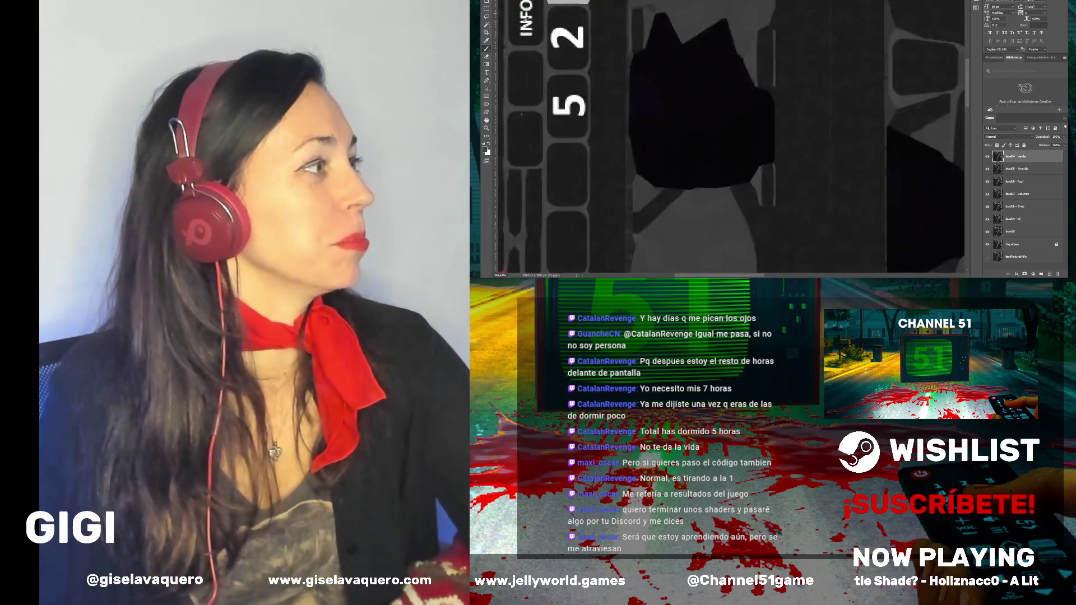
scroll(525, 62, up, 3)
scroll(532, 45, down, 2)
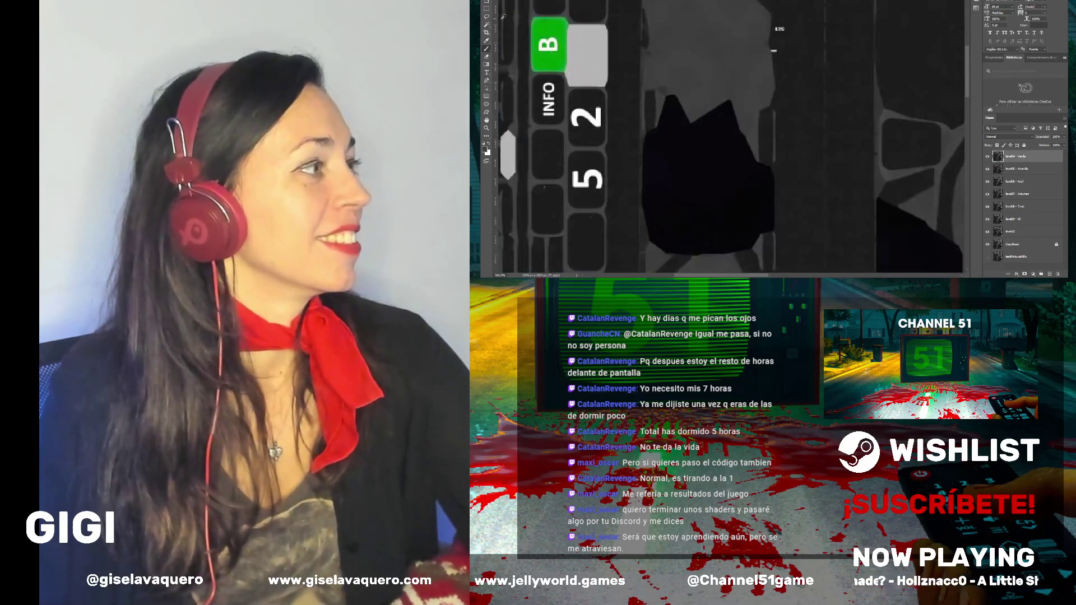
scroll(539, 27, up, 4)
scroll(539, 27, up, 3)
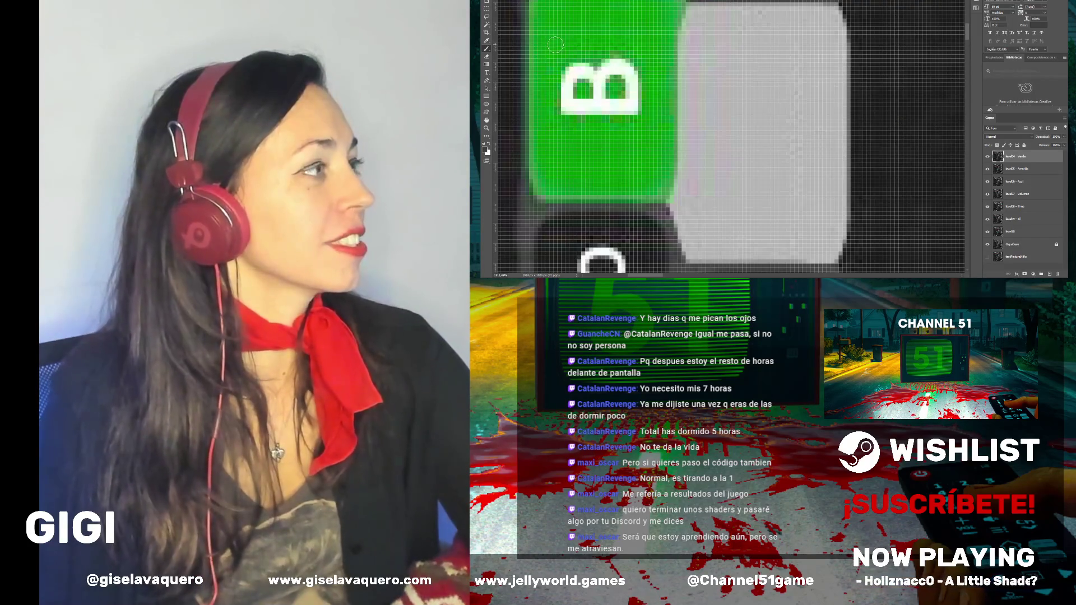
scroll(556, 57, down, 1)
scroll(556, 57, down, 4)
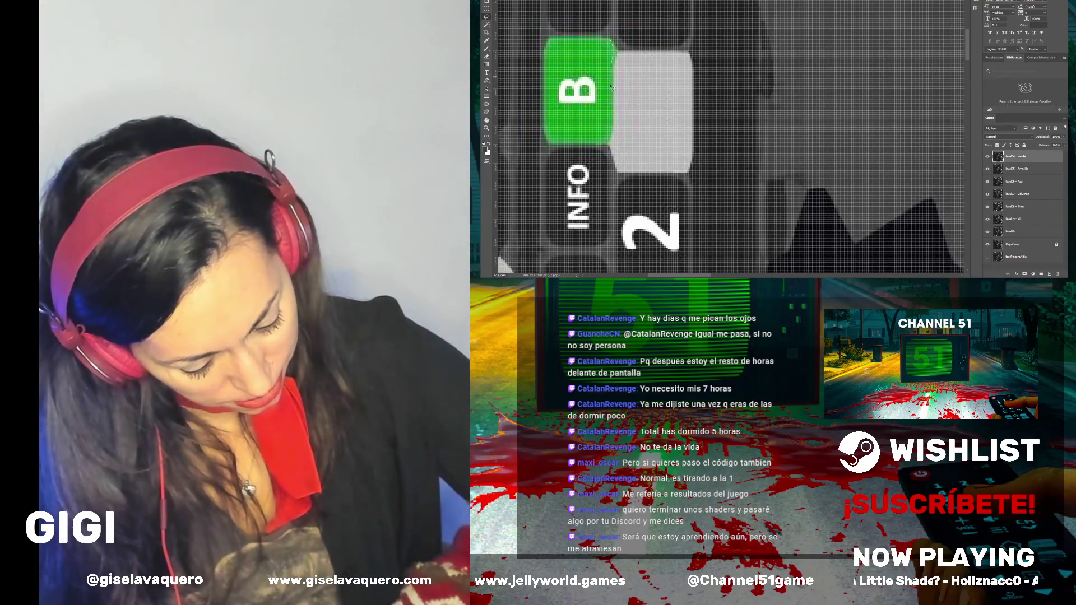
click(550, 81)
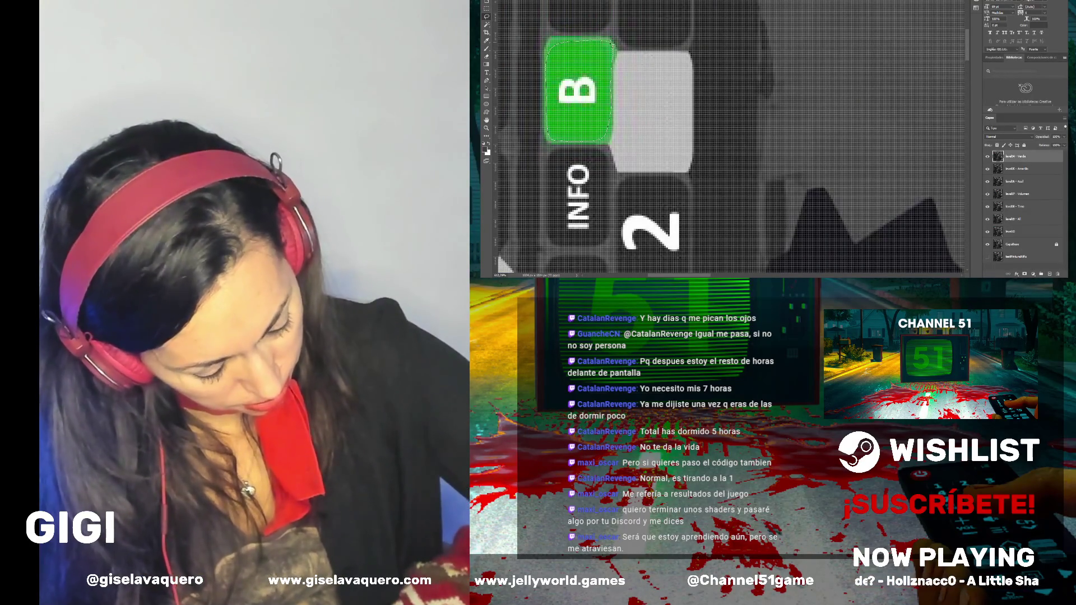
Delete the green B fill and letter, then brush its leftover green outline to dark grey
key(Delete)
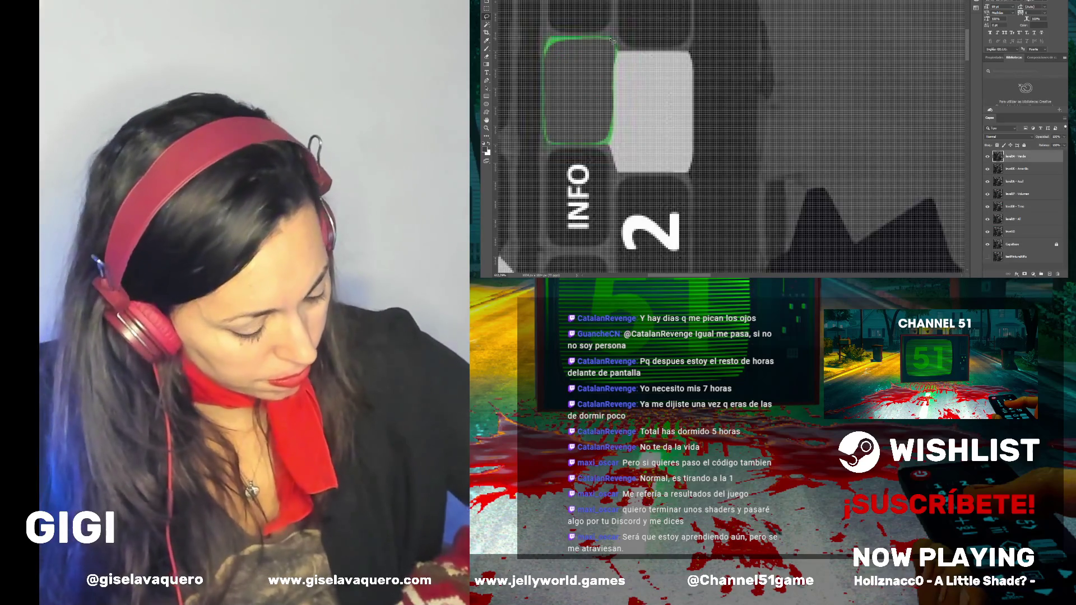
key(b)
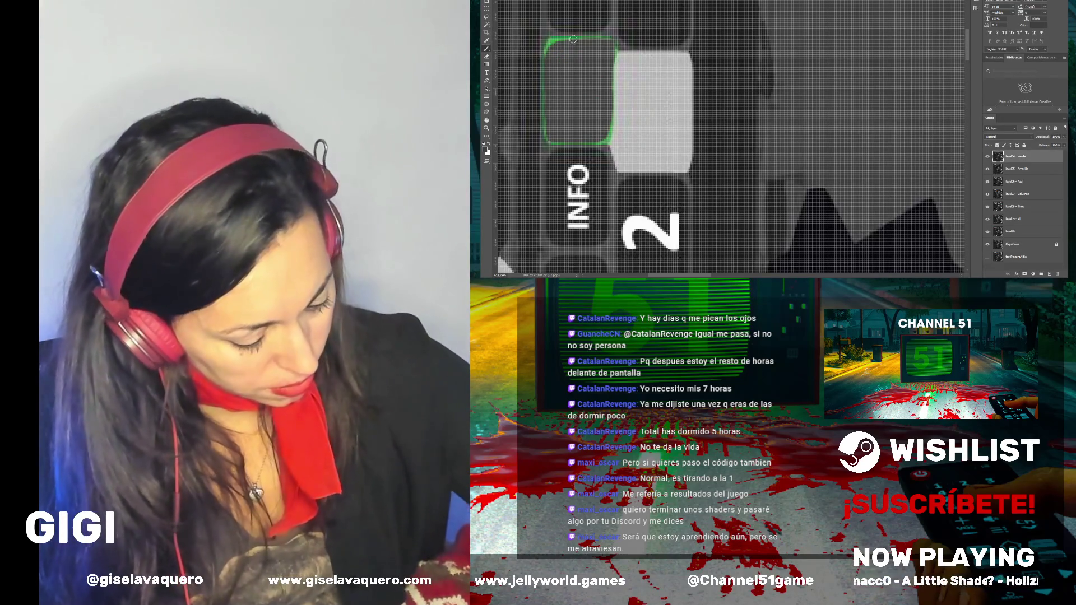
mouse_move(568, 38)
mouse_down()
mouse_move(544, 57)
mouse_move(545, 142)
mouse_up()
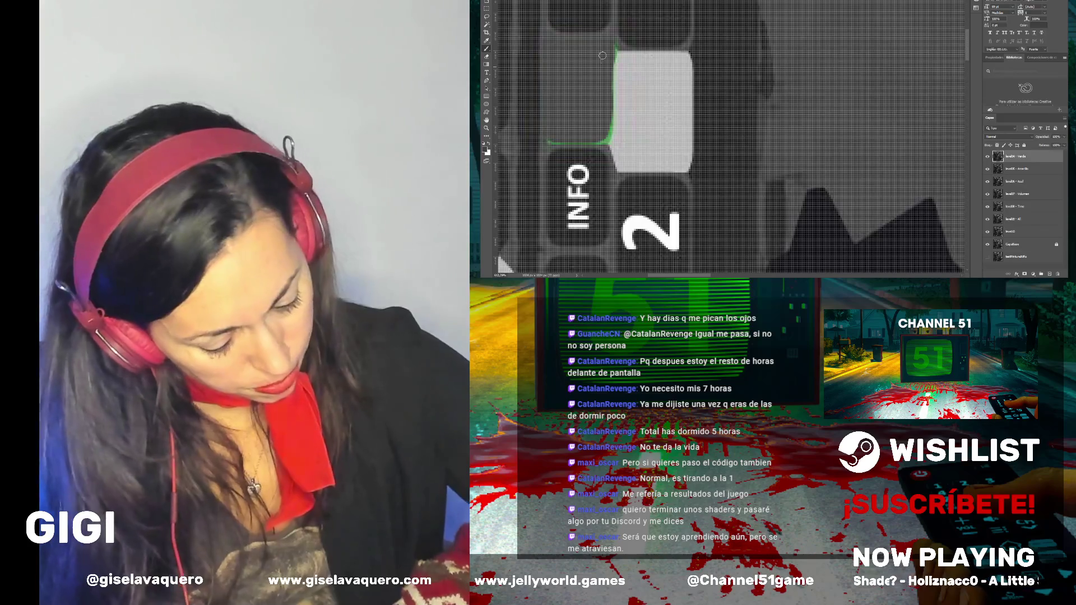
shift+click(610, 98)
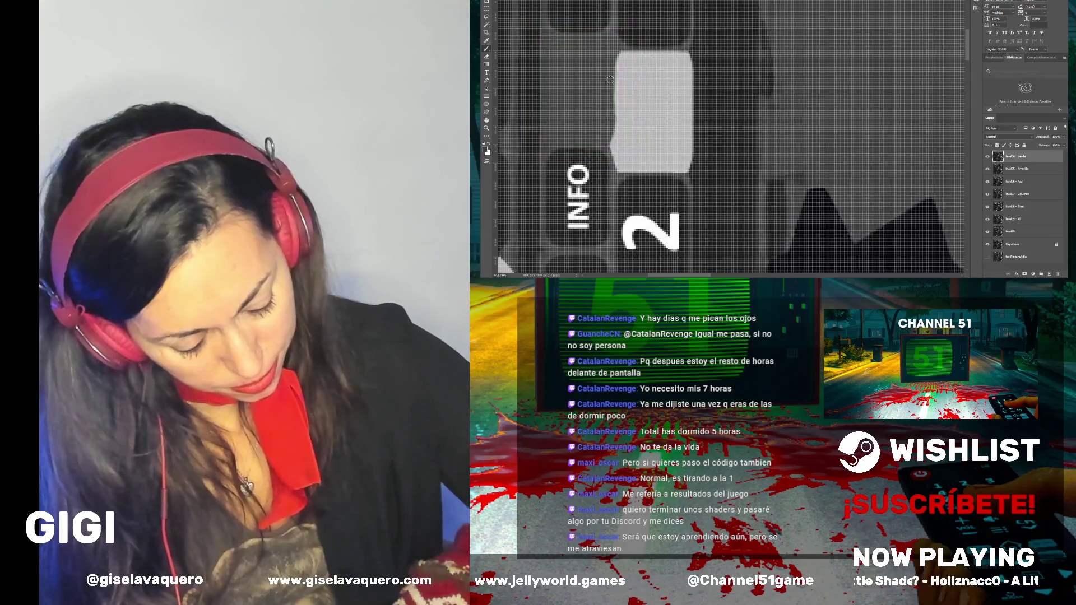
scroll(611, 65, down, 2)
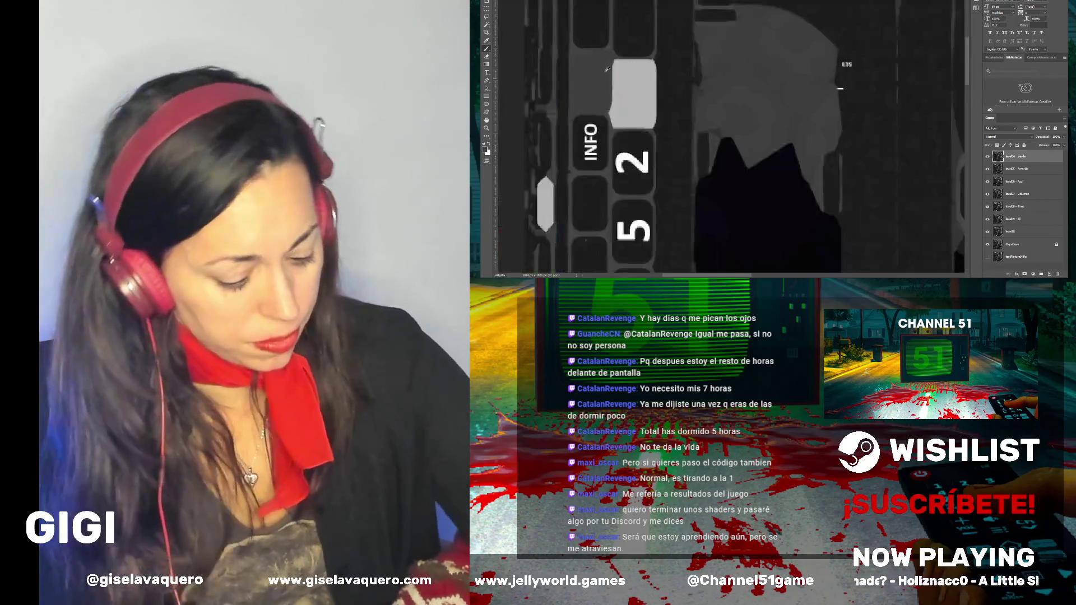
Zoom out to view the whole grayscale remote texture
scroll(645, 135, down, 3)
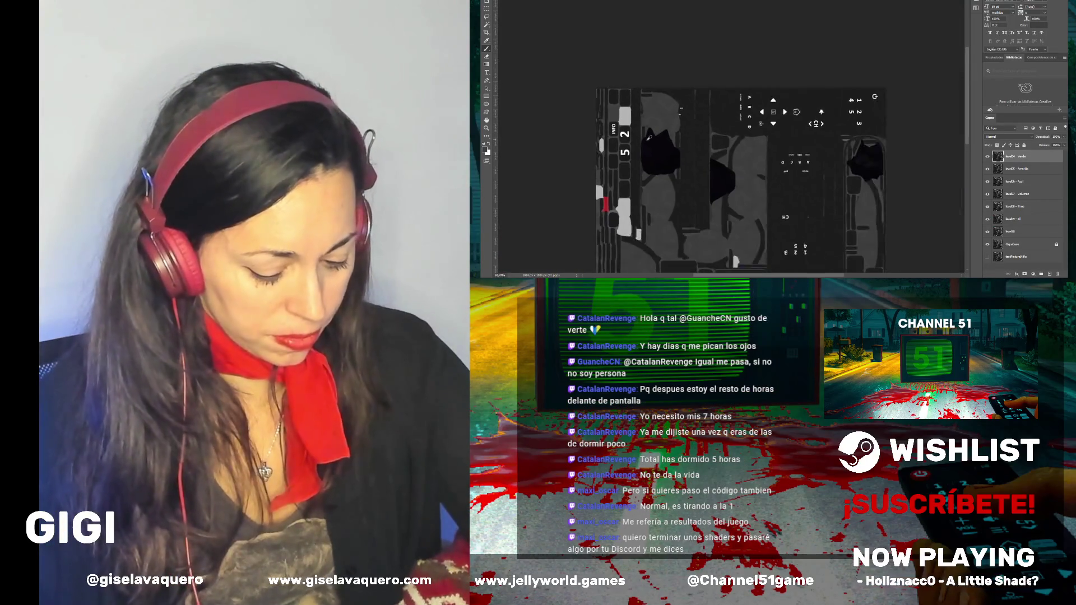
scroll(706, 133, down, 3)
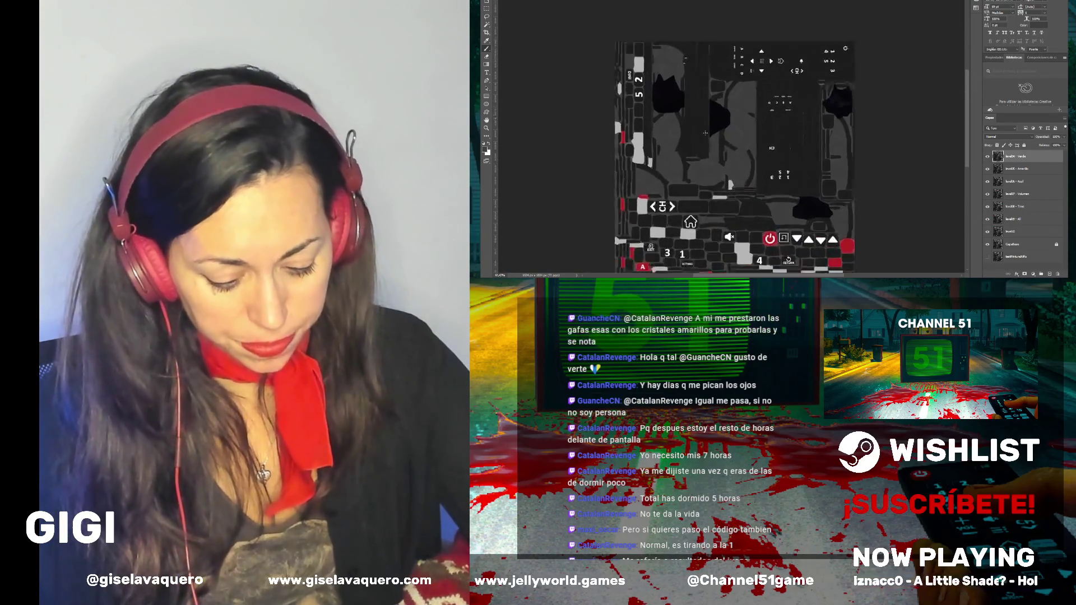
scroll(706, 133, up, 2)
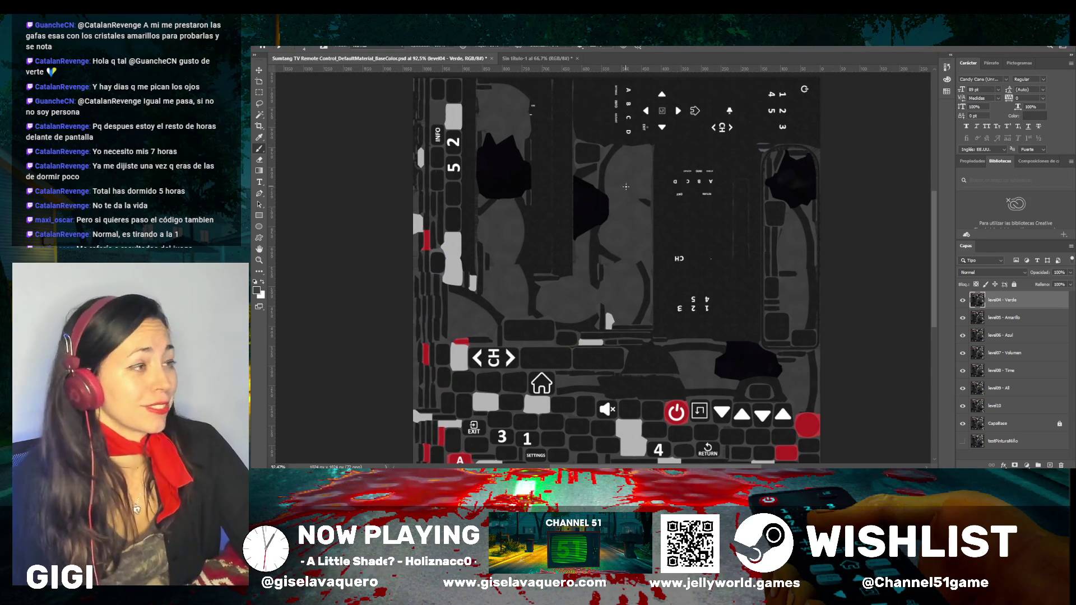
scroll(627, 186, down, 2)
scroll(628, 187, up, 1)
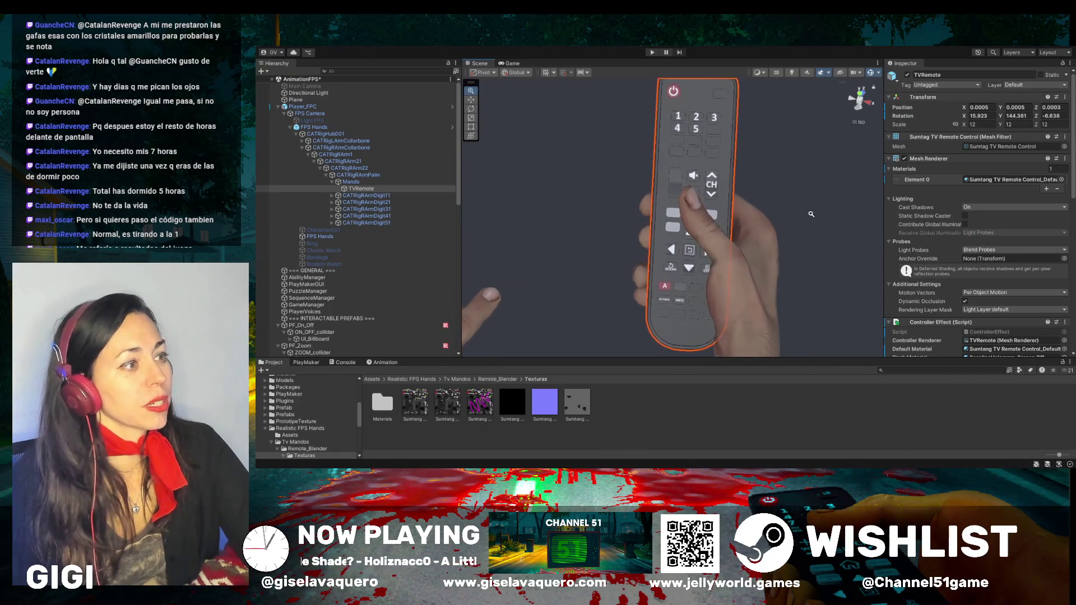
Orbit and zoom around the hand-held TVRemote to inspect its grey and red buttons up close
drag(728, 228, 801, 187)
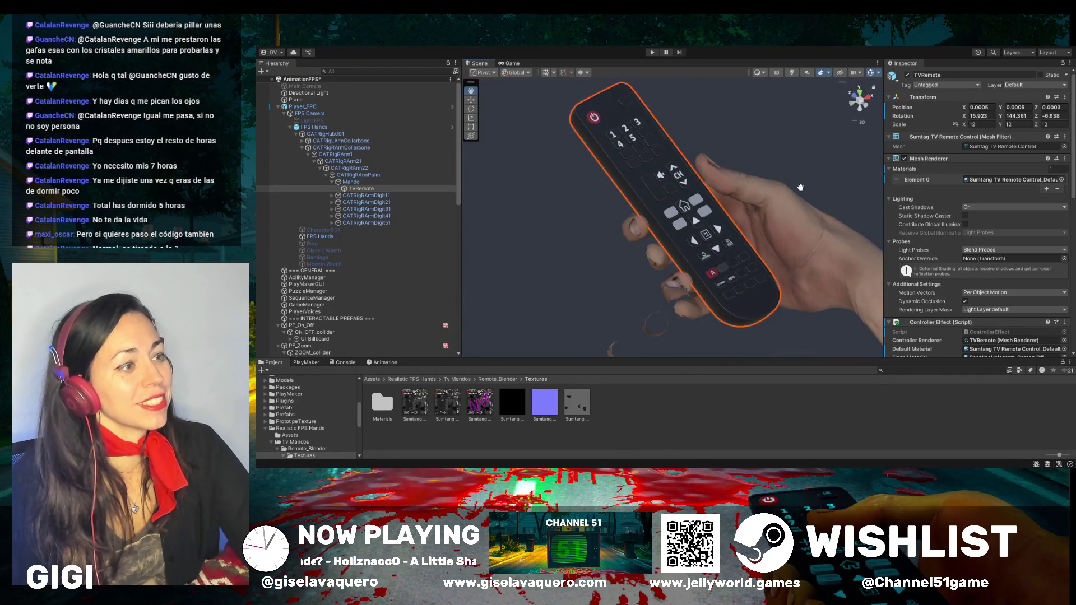
drag(733, 249, 761, 255)
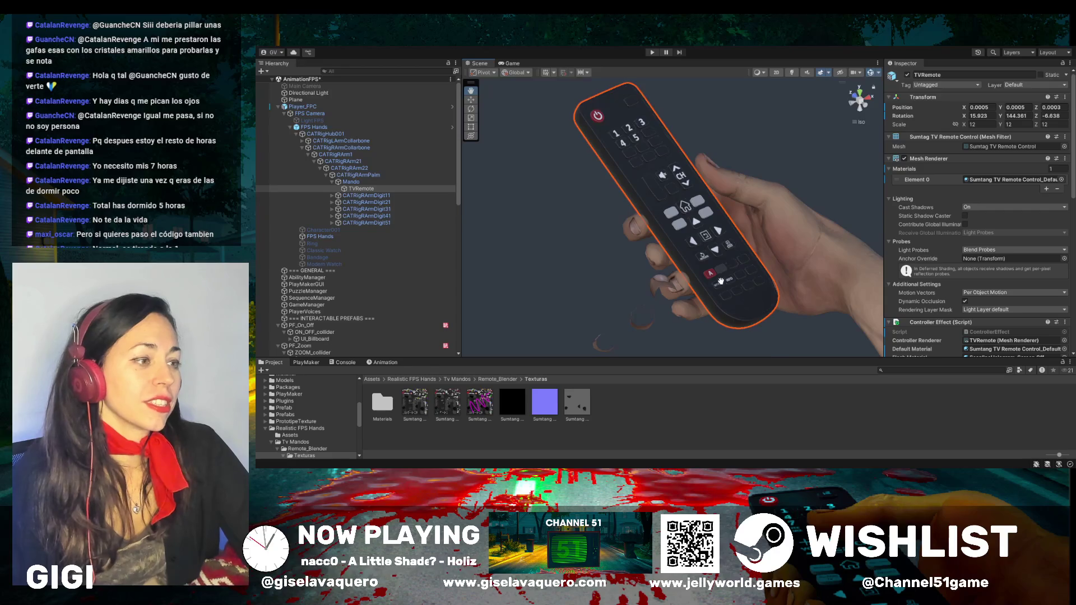
scroll(729, 278, up, 5)
scroll(747, 281, up, 5)
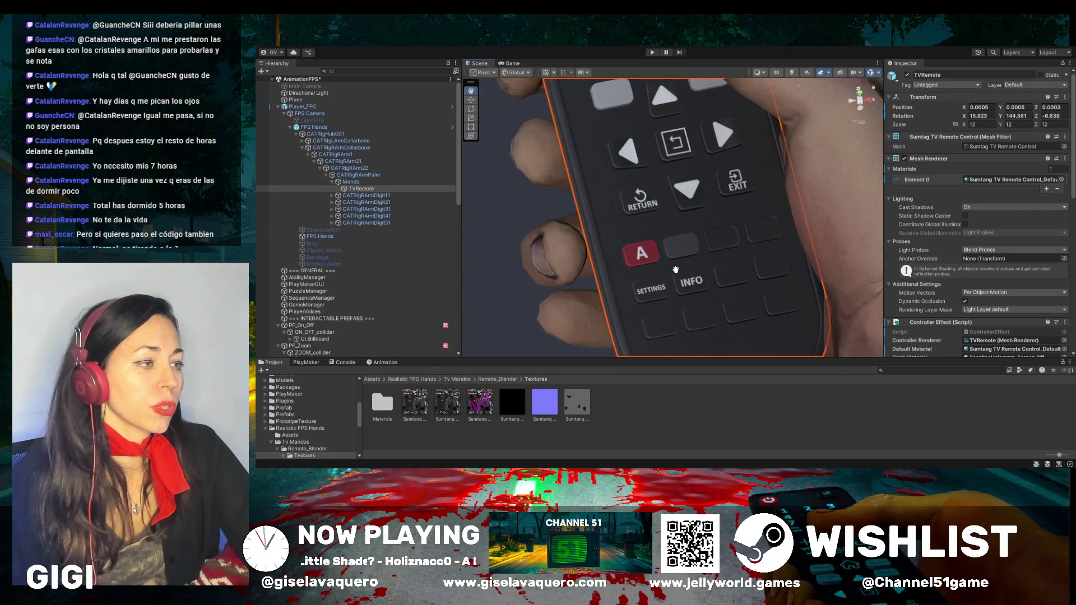
scroll(680, 258, up, 5)
mouse_move(674, 261)
mouse_down()
mouse_move(792, 216)
mouse_move(632, 247)
mouse_move(724, 225)
mouse_move(667, 258)
mouse_up()
scroll(631, 247, down, 5)
scroll(724, 225, down, 3)
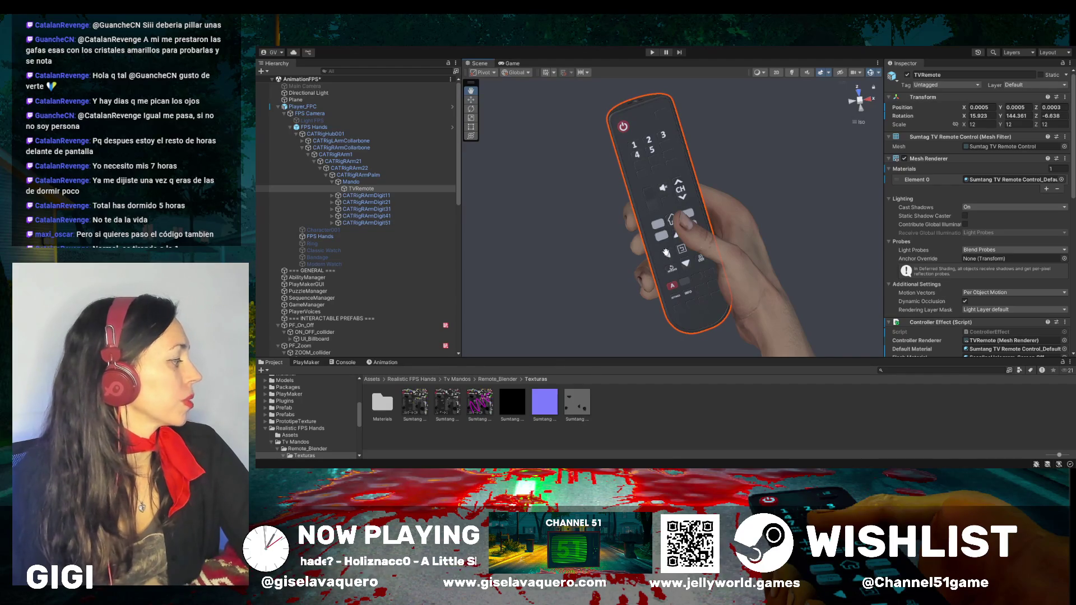
scroll(667, 253, up, 4)
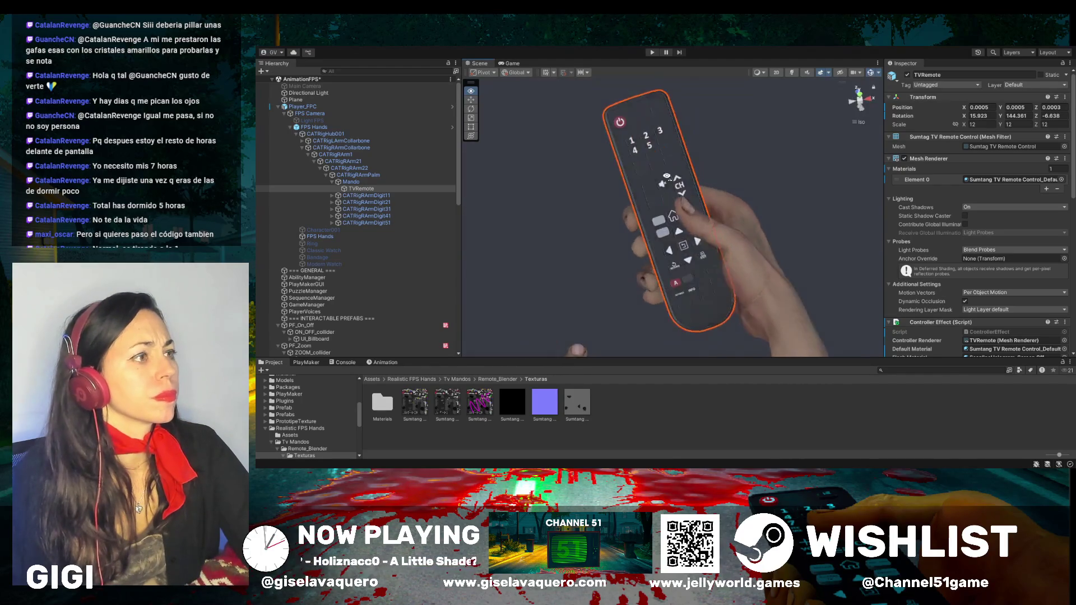
scroll(672, 237, up, 1)
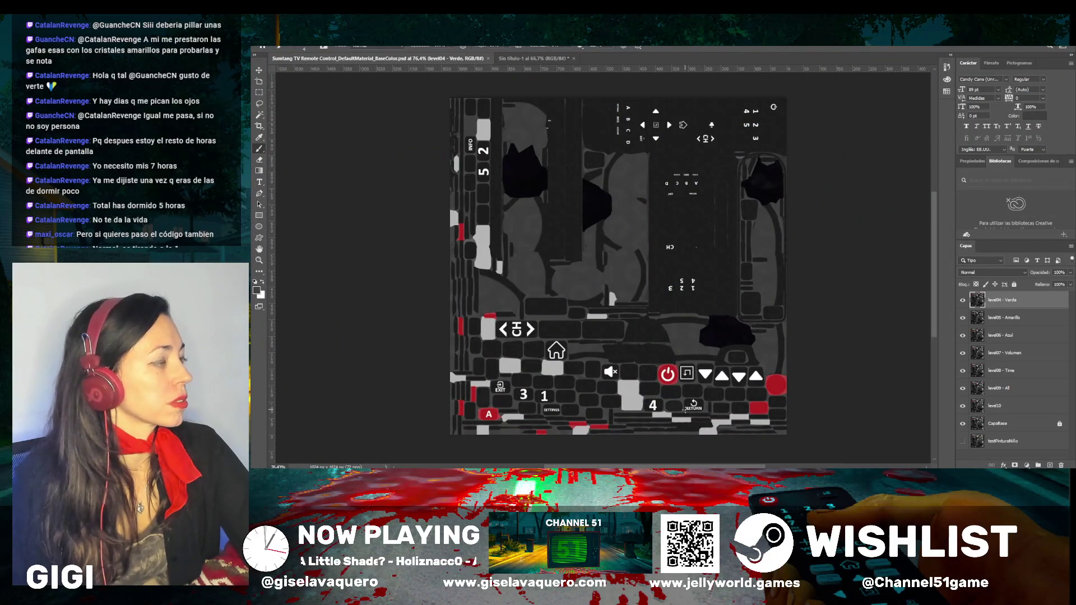
Zoom into the INFO area and toggle the level04 - Verde layer off and on to compare
scroll(683, 409, up, 1)
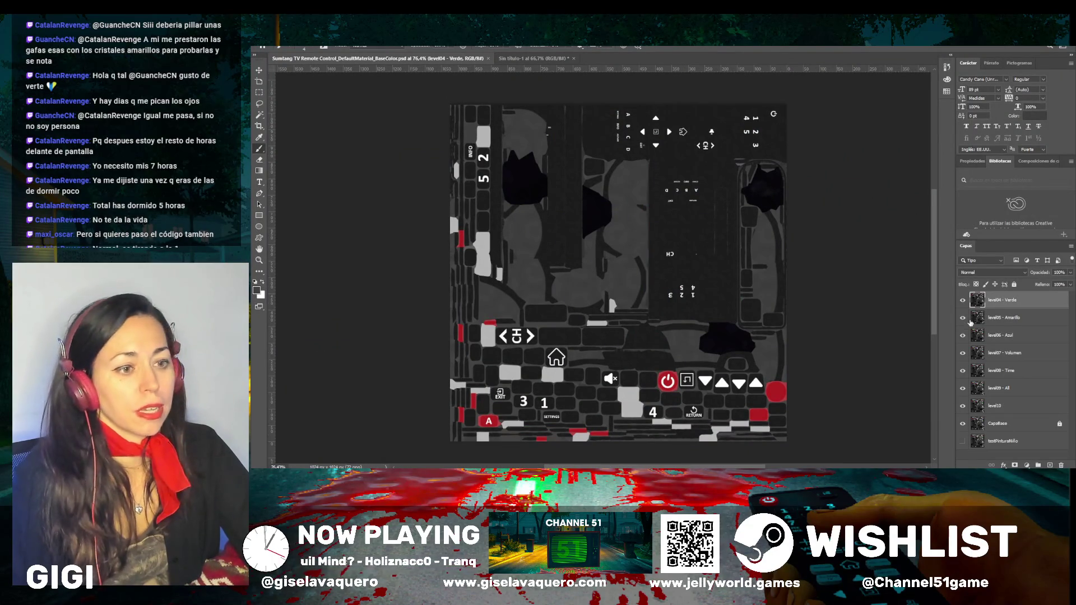
click(963, 301)
click(964, 301)
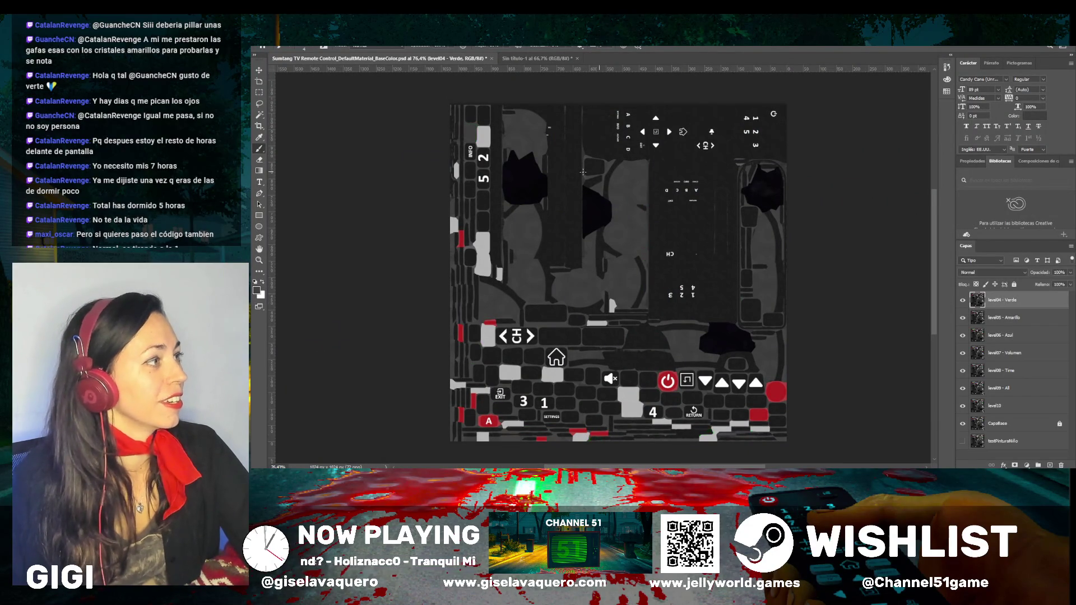
scroll(503, 132, up, 5)
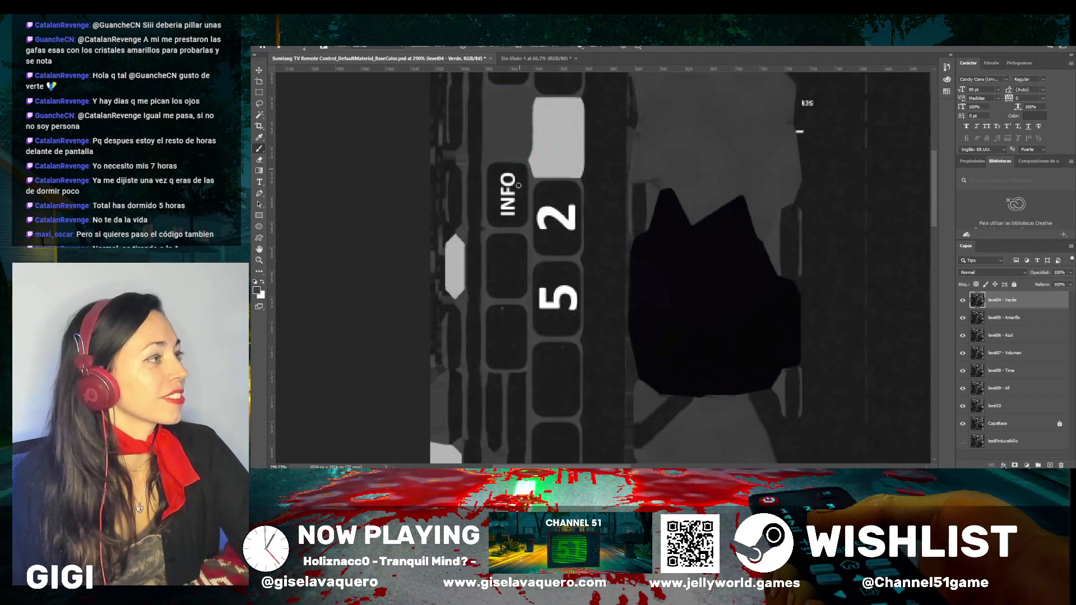
scroll(516, 194, up, 1)
scroll(516, 194, up, 1)
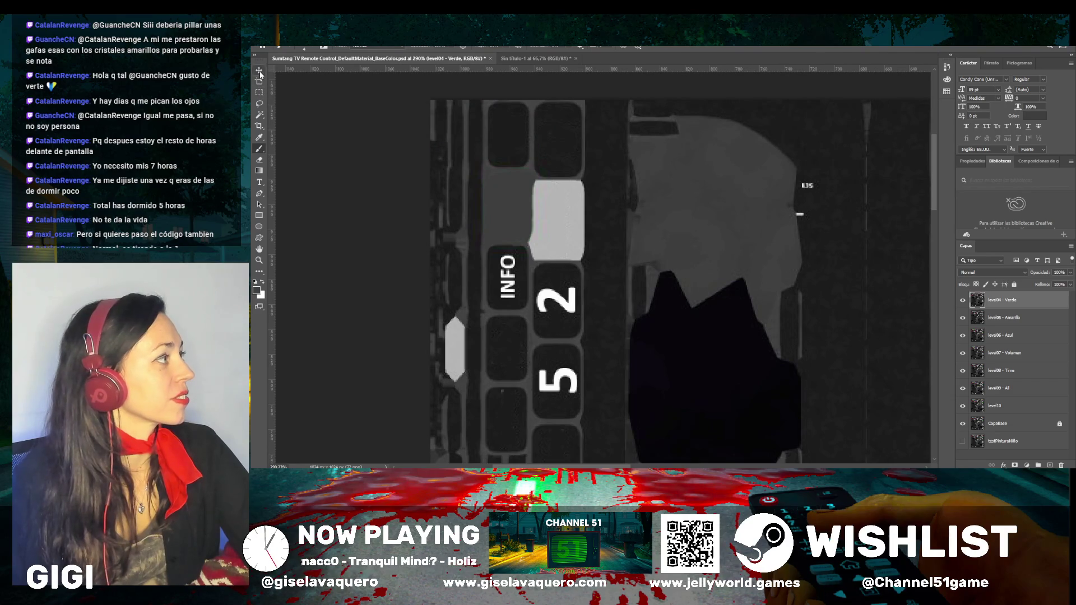
Sample the dark grey, fill the lassoed button above INFO with it, and hide level04 - Verde
click(261, 149)
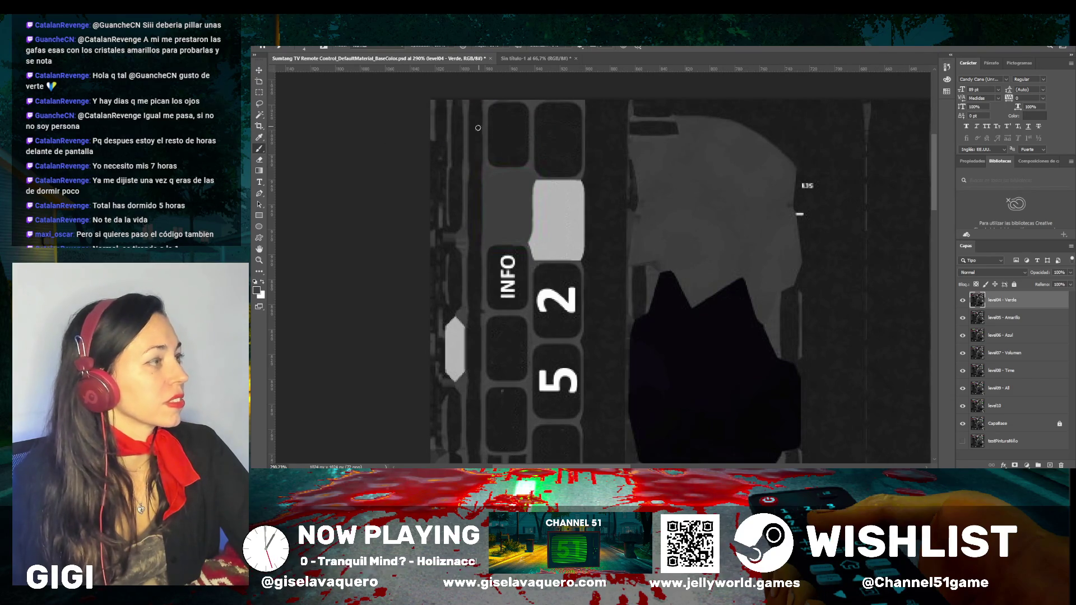
click(259, 137)
click(564, 148)
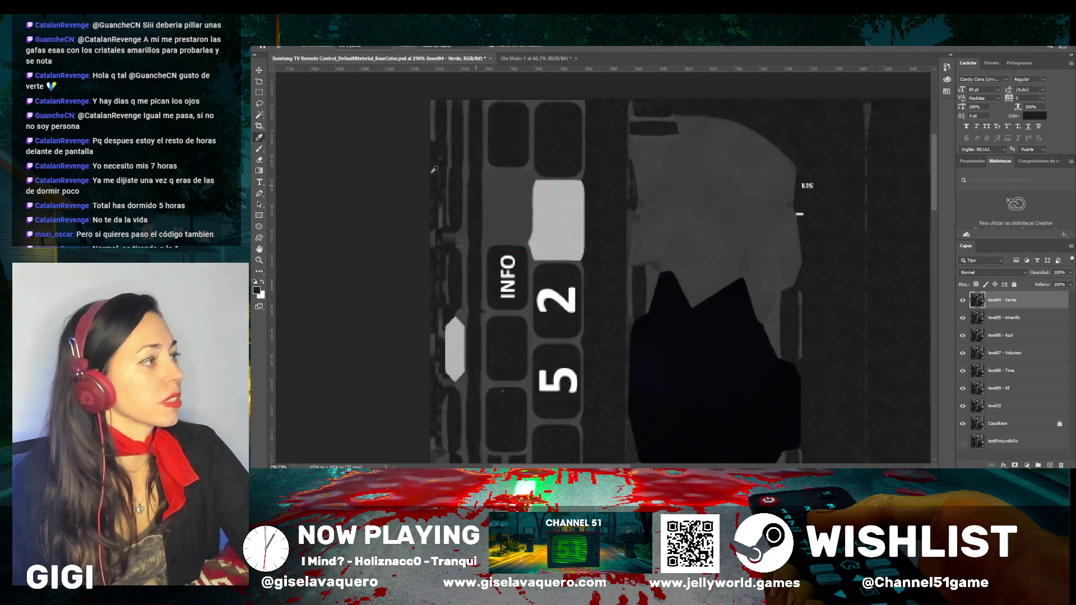
click(259, 104)
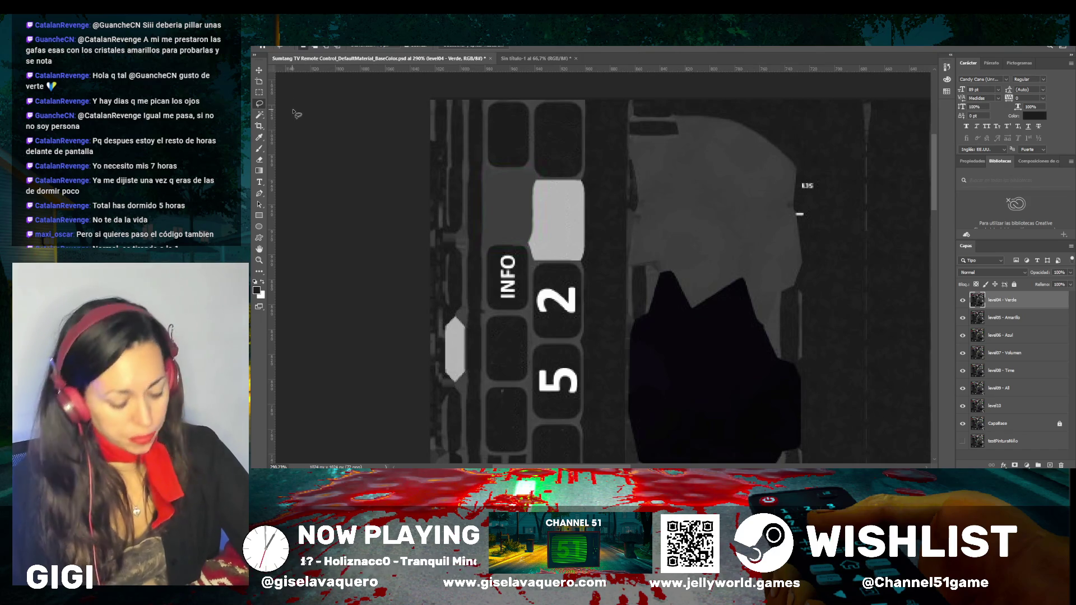
mouse_move(510, 172)
mouse_down()
mouse_move(494, 178)
mouse_move(490, 222)
mouse_move(505, 244)
mouse_move(527, 235)
mouse_move(530, 188)
mouse_move(511, 172)
mouse_up()
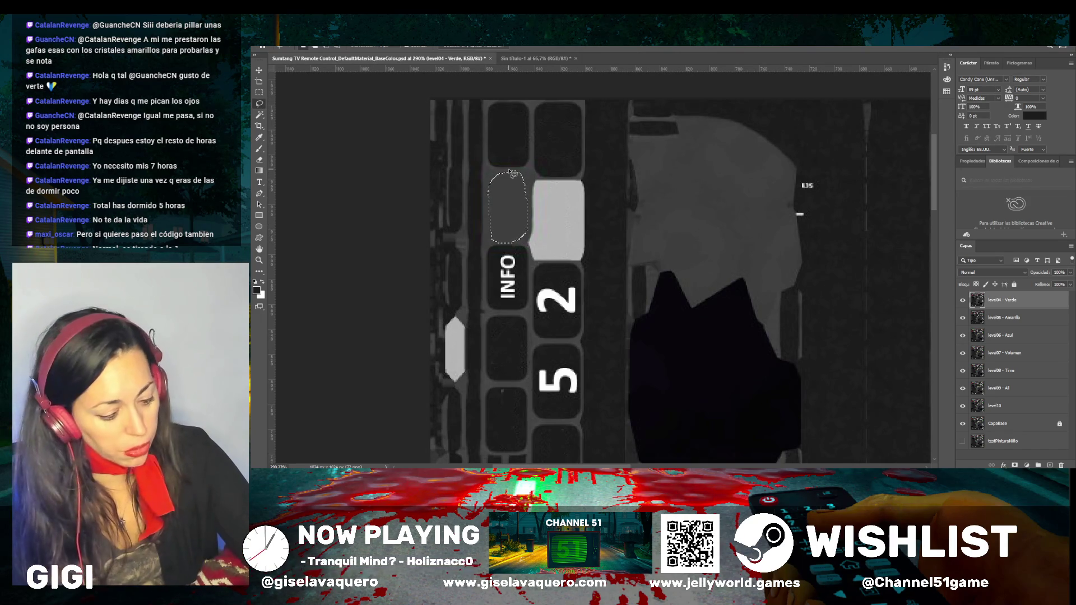
key(Delete)
key(ctrl+d)
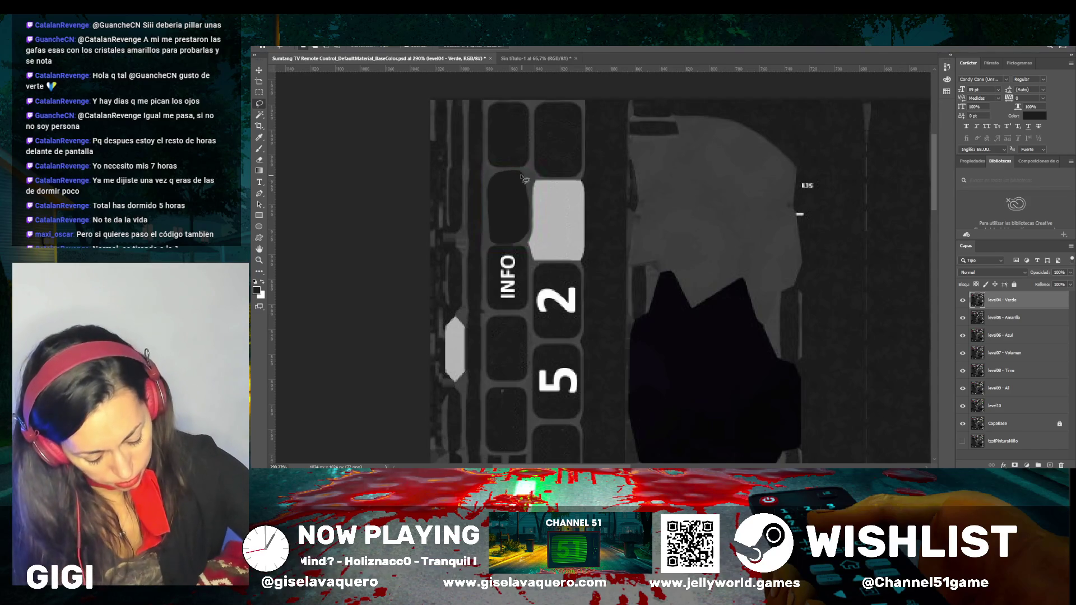
key(b)
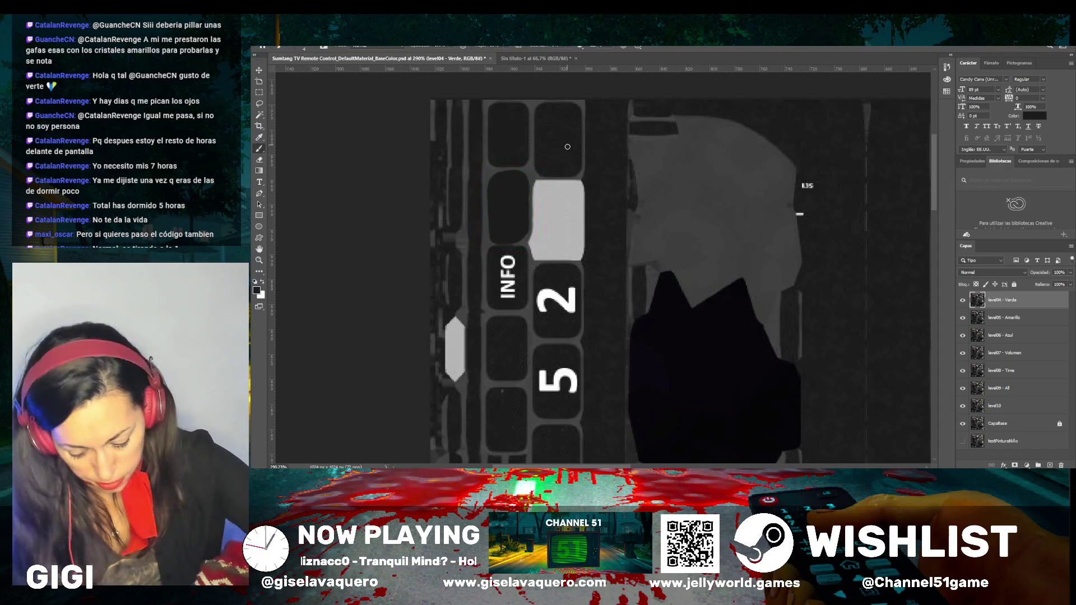
click(964, 299)
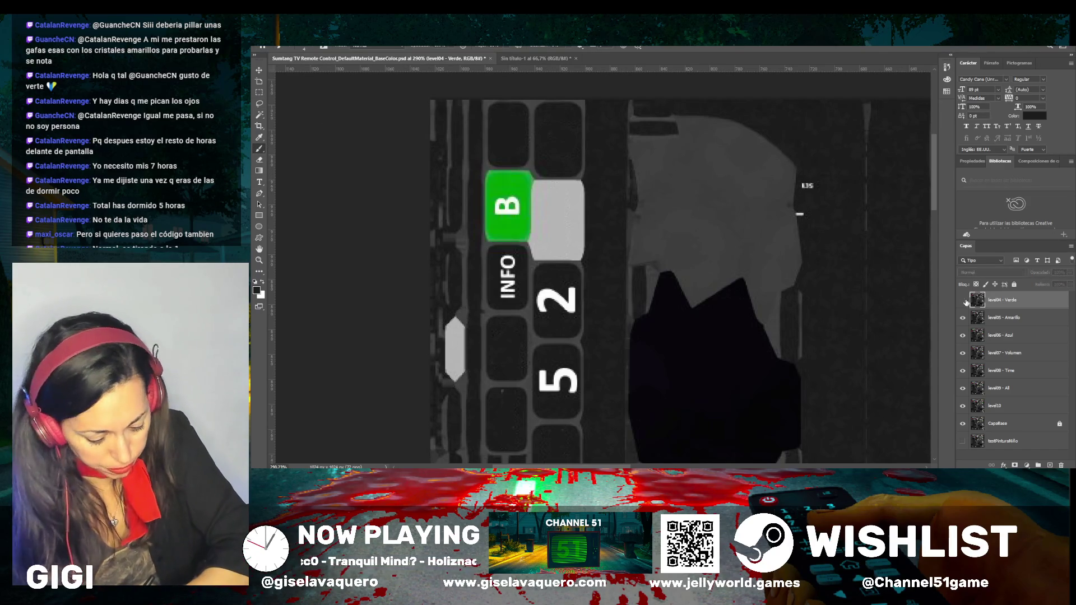
Darken the white key's left edge, toggling level04 - Verde repeatedly to compare the edges
click(964, 301)
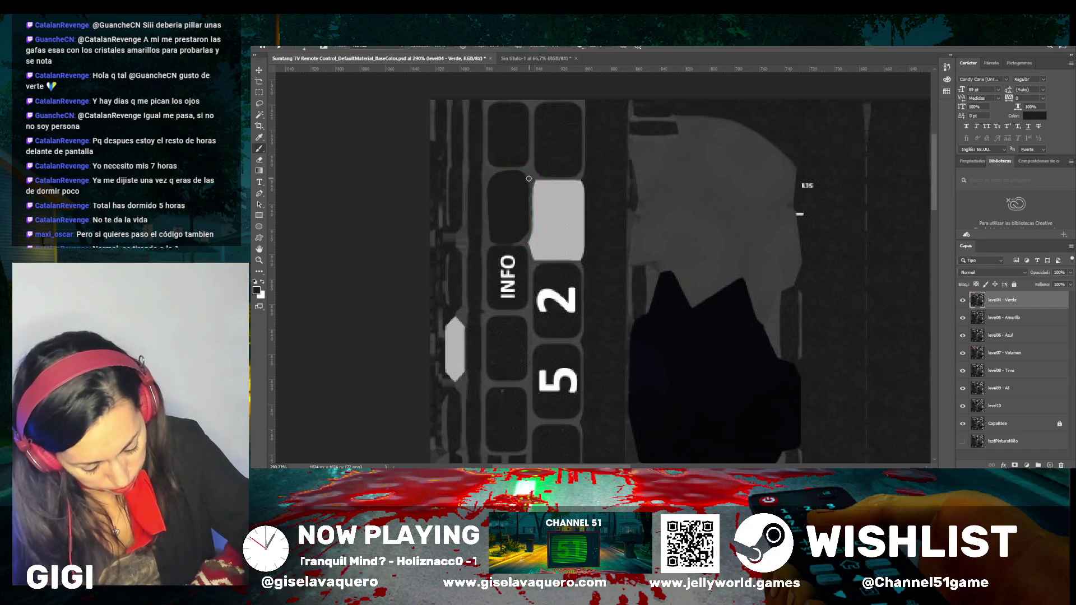
drag(529, 179, 520, 247)
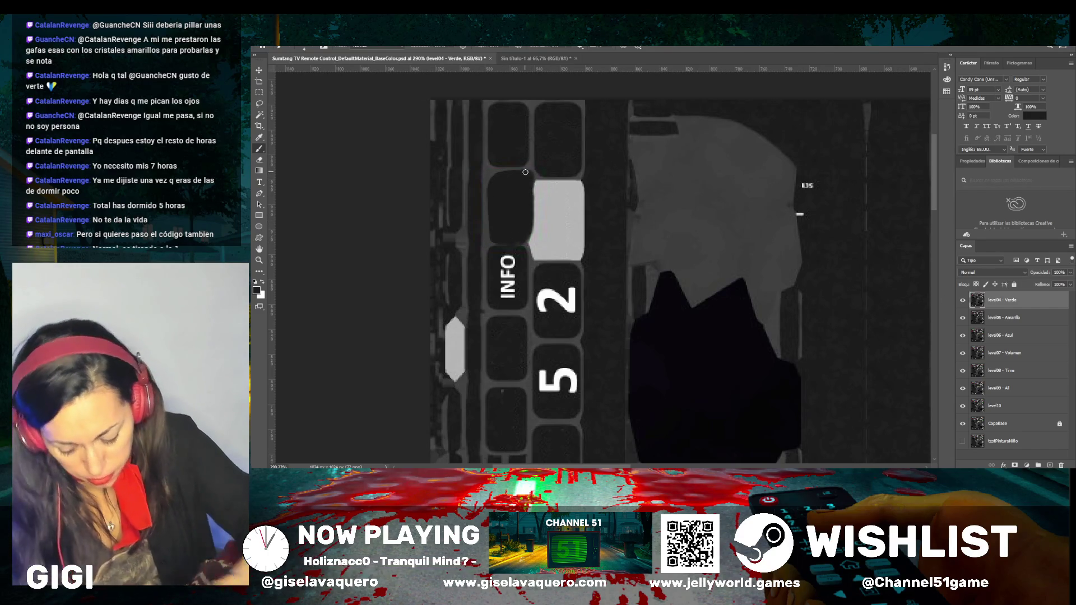
click(964, 301)
click(964, 303)
click(964, 303)
click(964, 304)
click(964, 304)
click(964, 304)
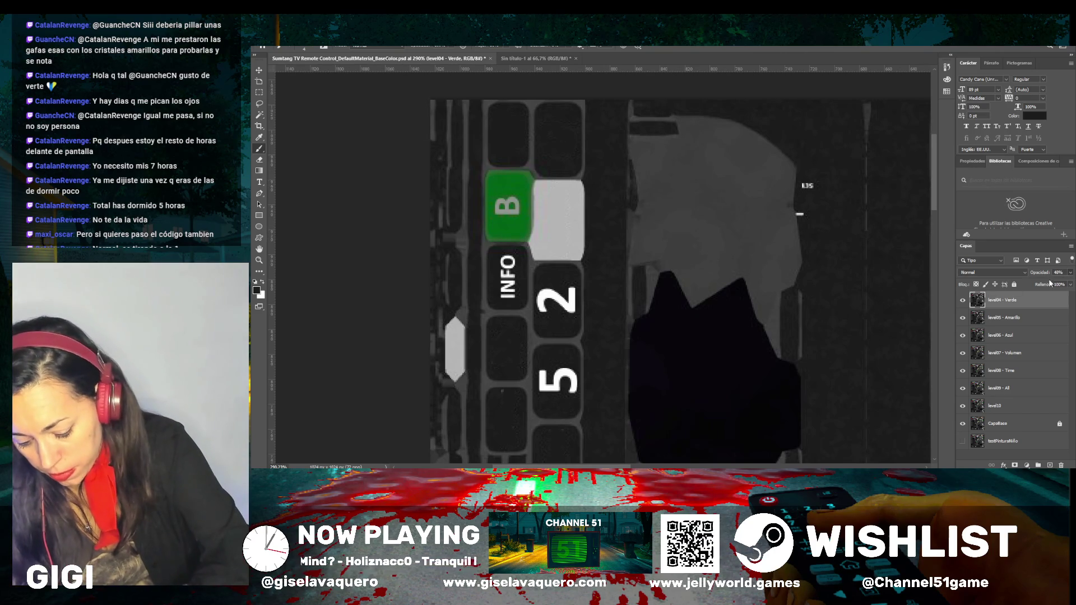
Zoom out from the button close-up to view the full texture
key(ctrl+z)
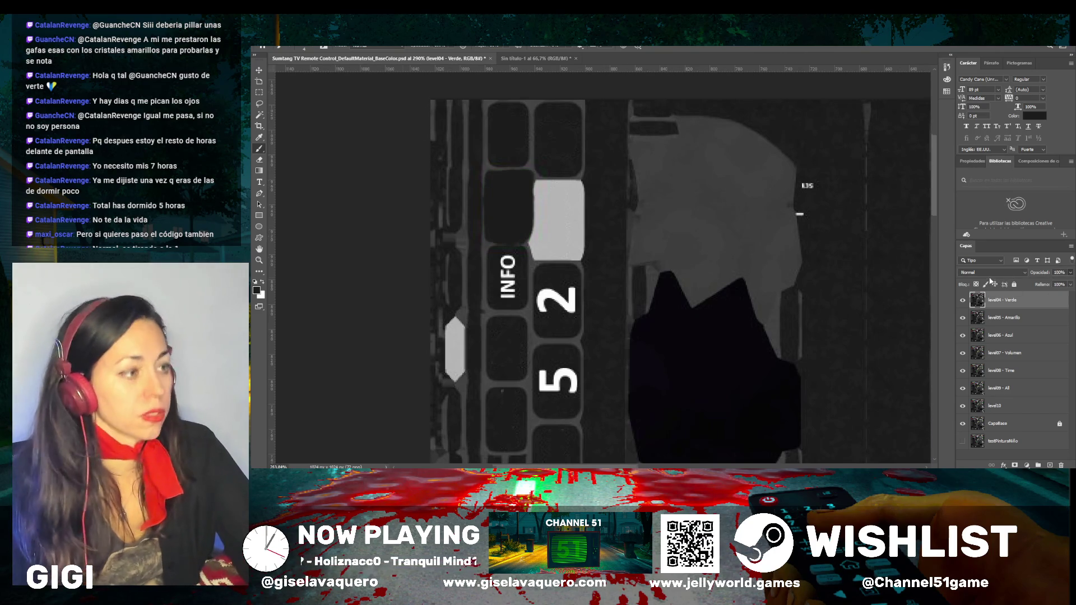
key(ctrl+minus)
scroll(774, 262, down, 5)
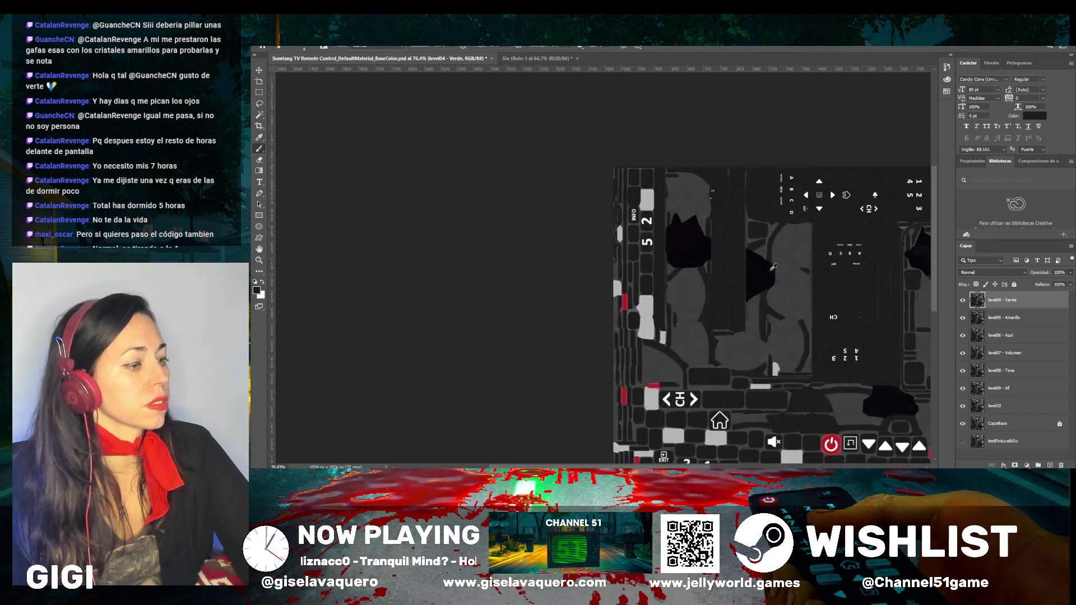
scroll(599, 433, right, 4)
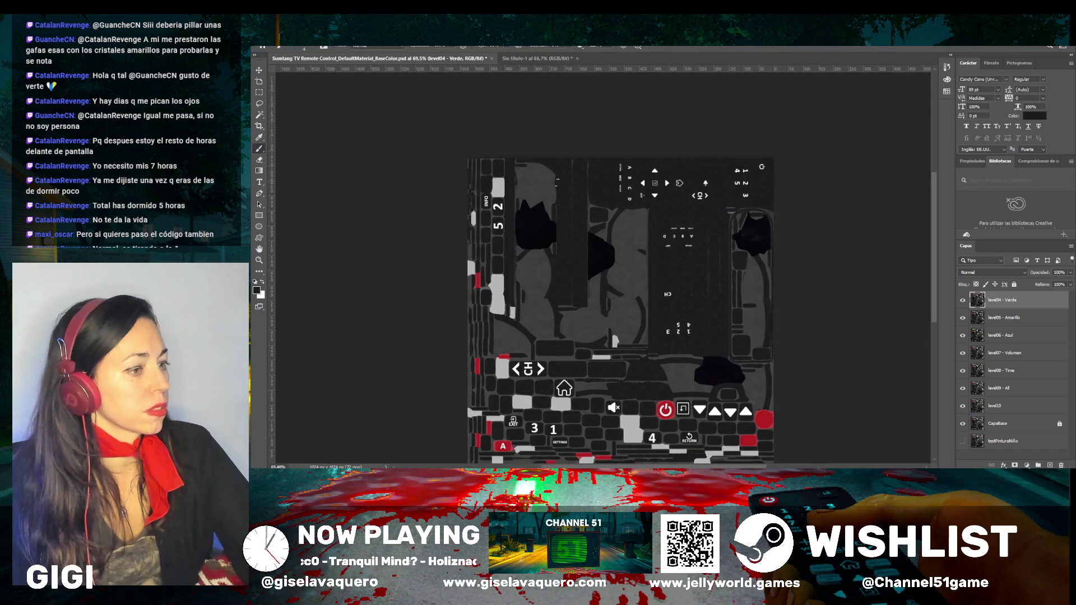
scroll(605, 329, down, 2)
scroll(605, 329, up, 1)
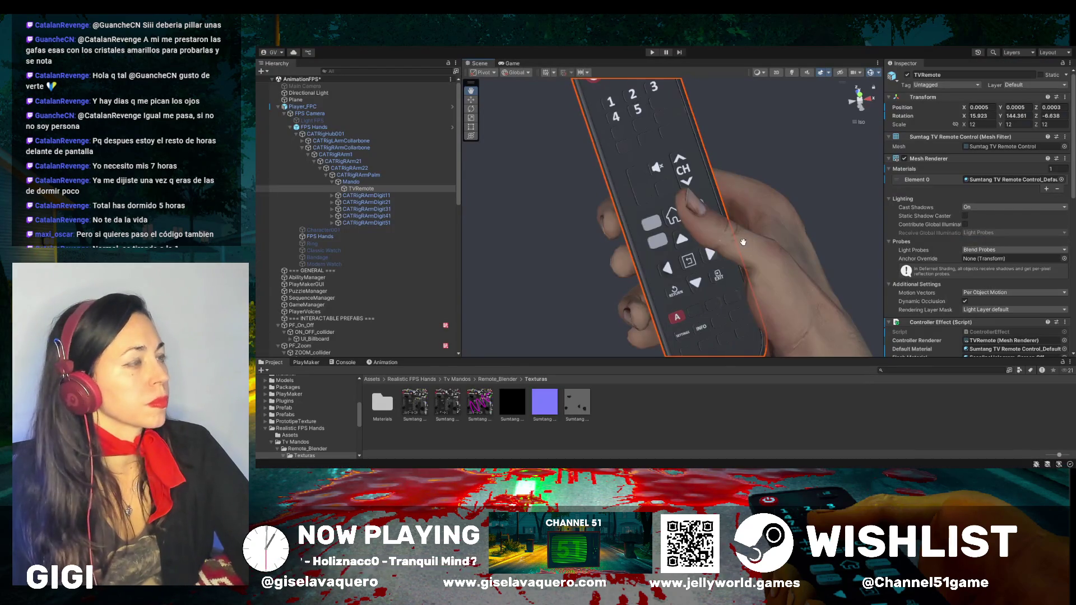
Orbit around the hand-held remote to check the retouched grey texture
mouse_move(743, 243)
mouse_down()
mouse_move(776, 174)
mouse_move(815, 158)
mouse_move(738, 165)
mouse_move(771, 164)
mouse_up()
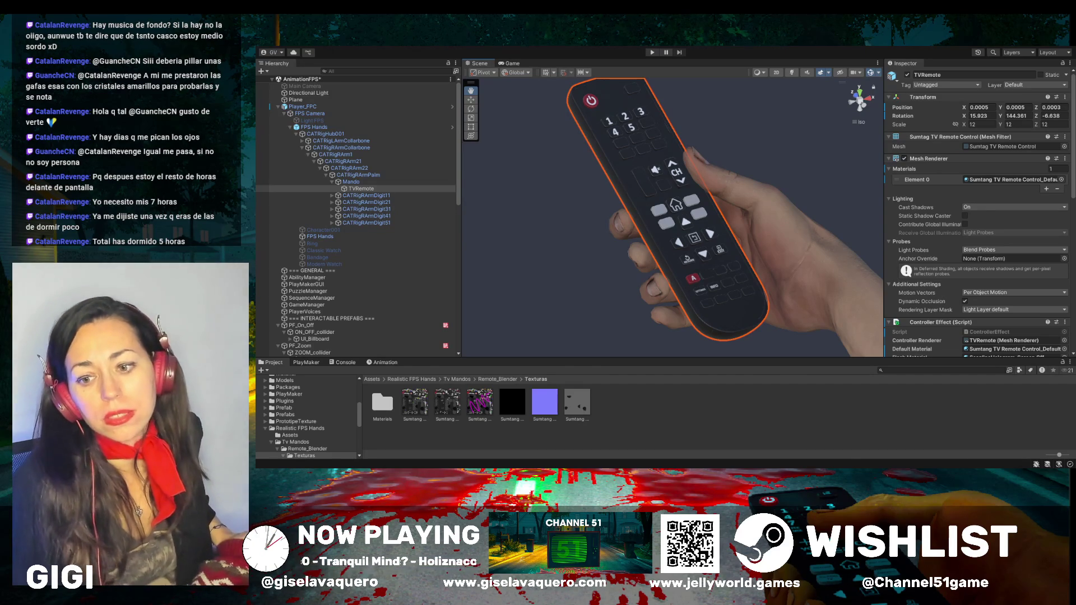
Orbit the Scene view around the remote and hand to inspect it from several angles
mouse_move(746, 247)
mouse_down()
mouse_move(754, 250)
mouse_move(740, 209)
mouse_move(705, 224)
mouse_up()
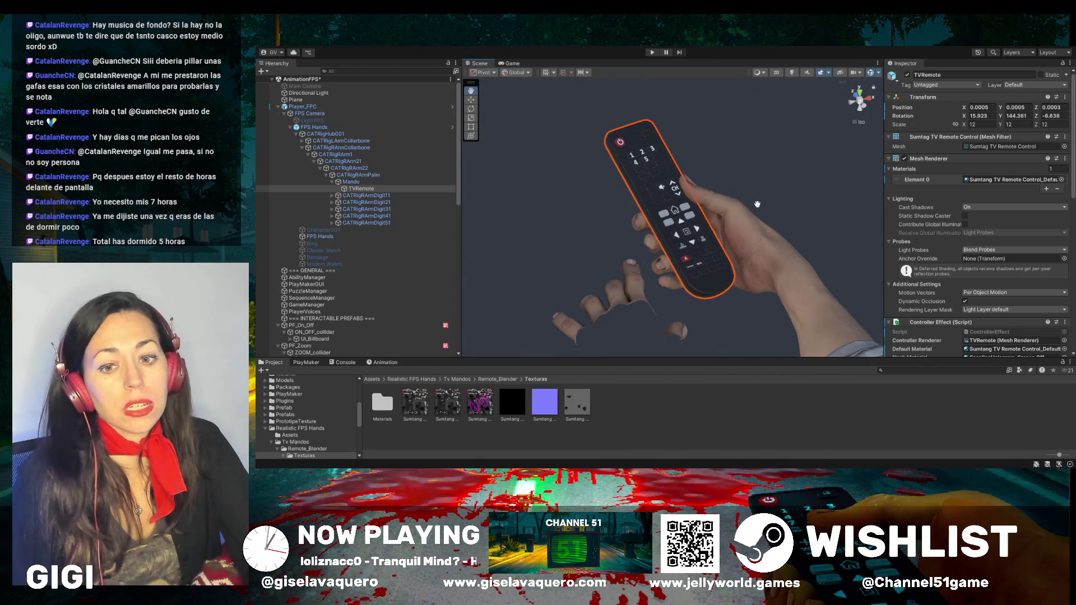
mouse_move(711, 190)
mouse_down()
mouse_move(737, 183)
mouse_move(675, 182)
mouse_move(696, 181)
mouse_up()
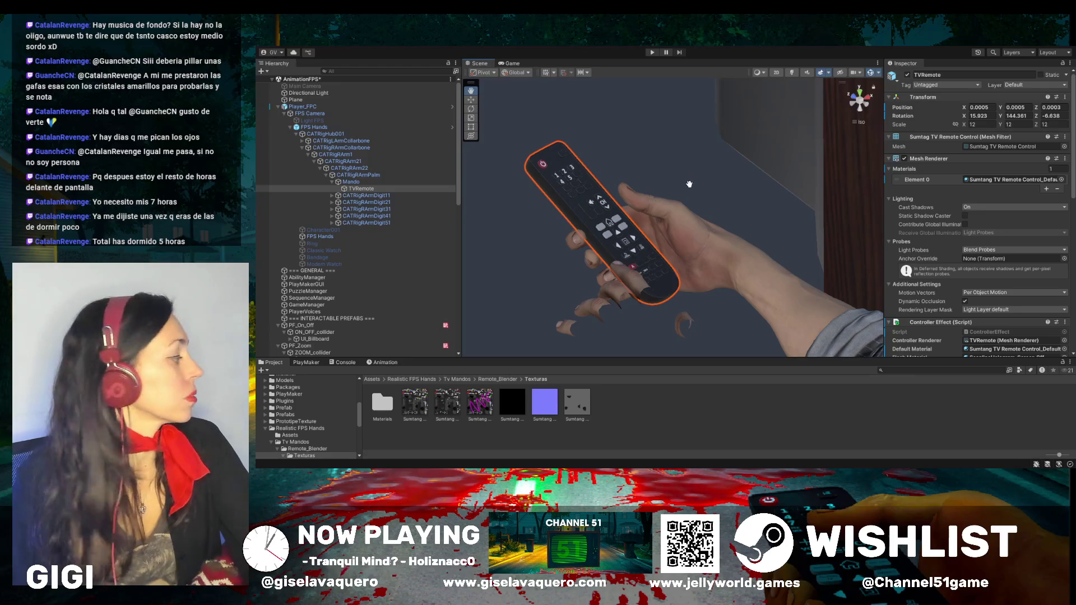
mouse_move(689, 184)
mouse_down()
mouse_move(696, 208)
mouse_move(713, 187)
mouse_move(697, 200)
mouse_move(698, 283)
mouse_move(723, 238)
mouse_up()
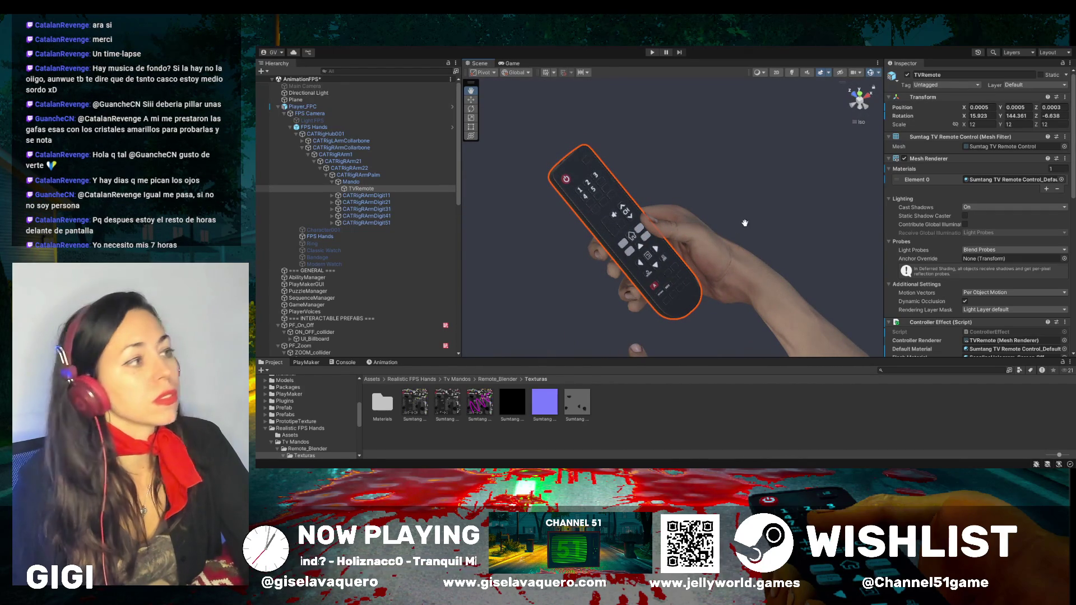
drag(755, 204, 739, 218)
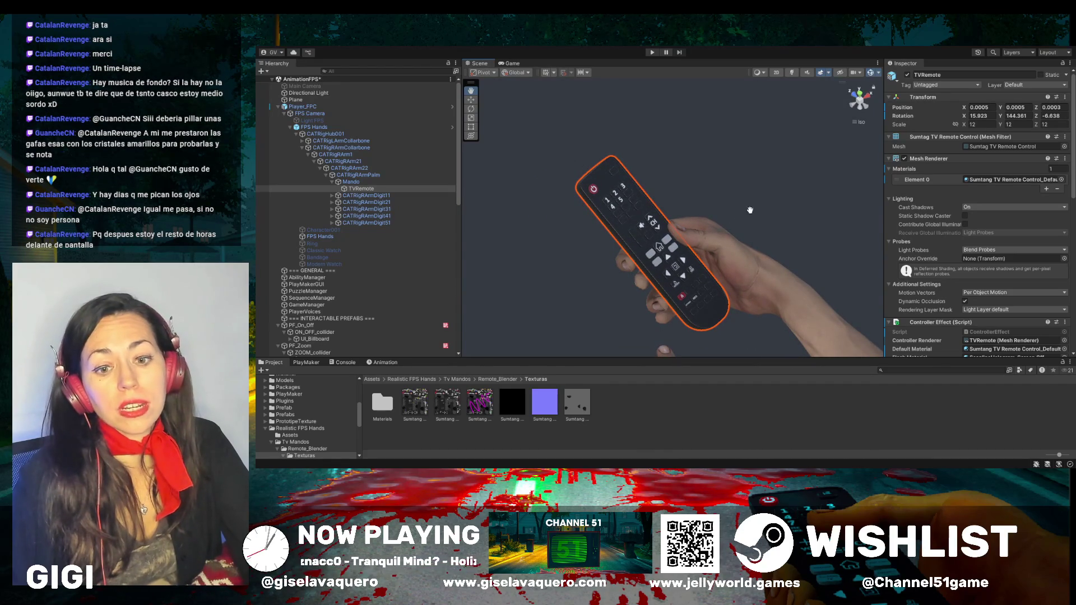
mouse_move(779, 190)
mouse_down()
mouse_move(753, 197)
mouse_move(783, 161)
mouse_up()
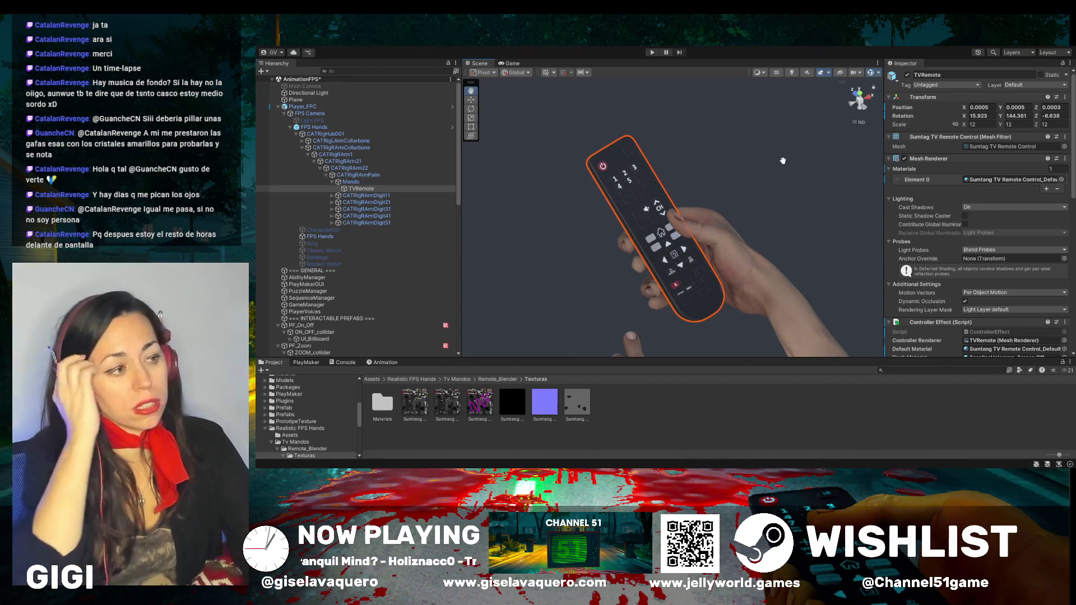
mouse_move(748, 226)
mouse_down()
mouse_move(699, 240)
mouse_move(712, 201)
mouse_up()
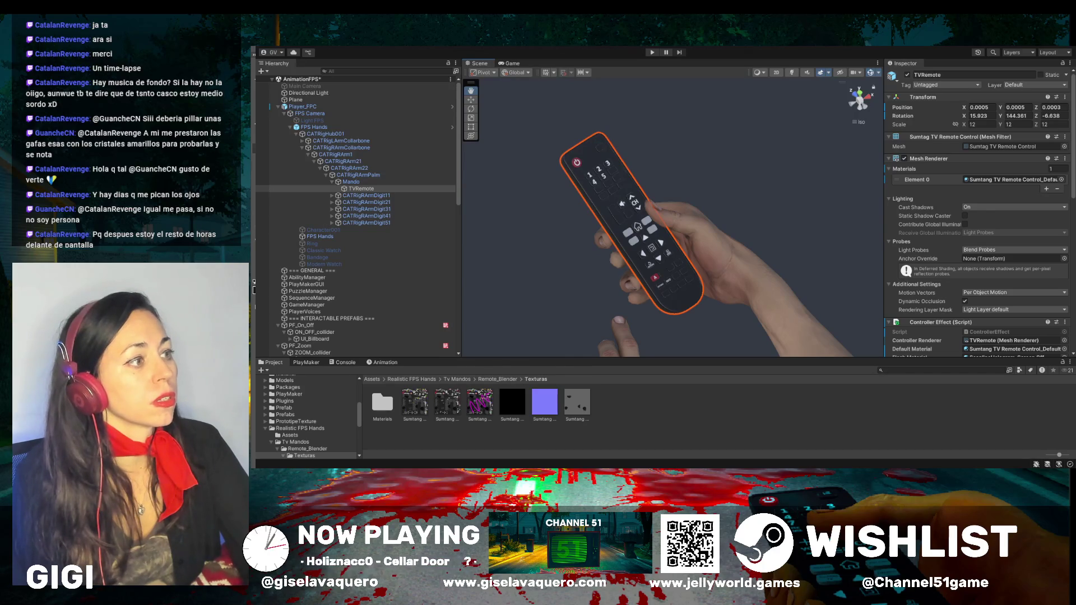
Frame the TVRemote, select Player_FPC with the Move tool, and orbit to a side view
scroll(693, 110, up, 5)
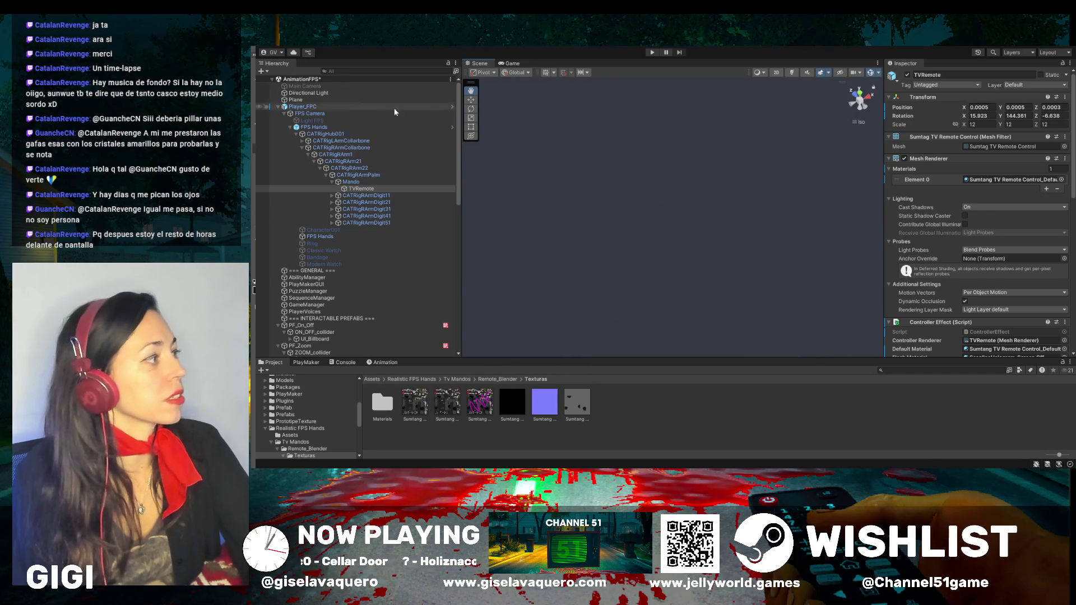
double_click(354, 189)
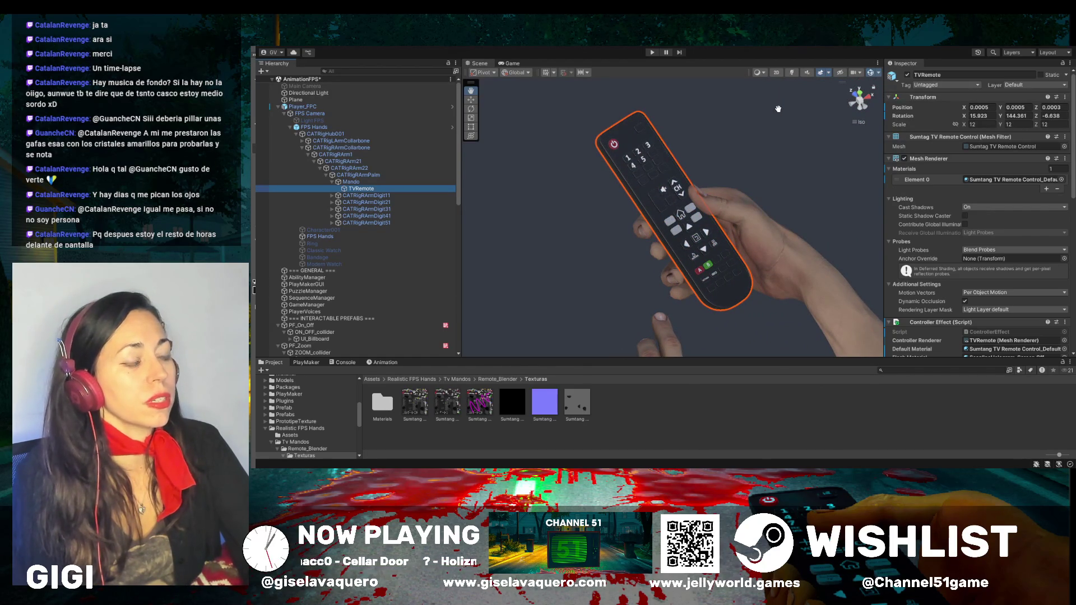
click(470, 101)
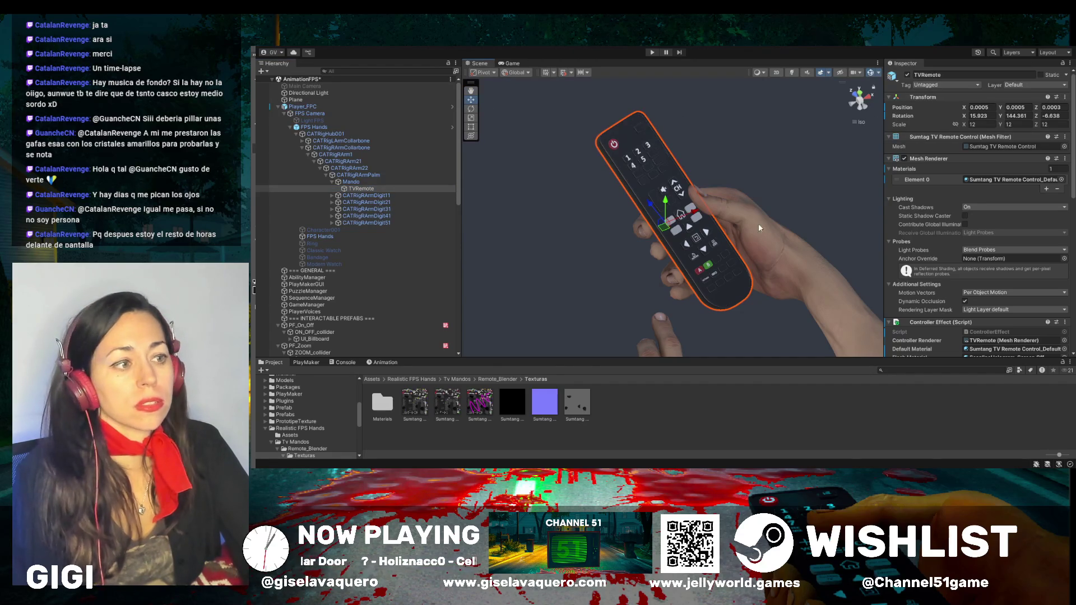
click(791, 252)
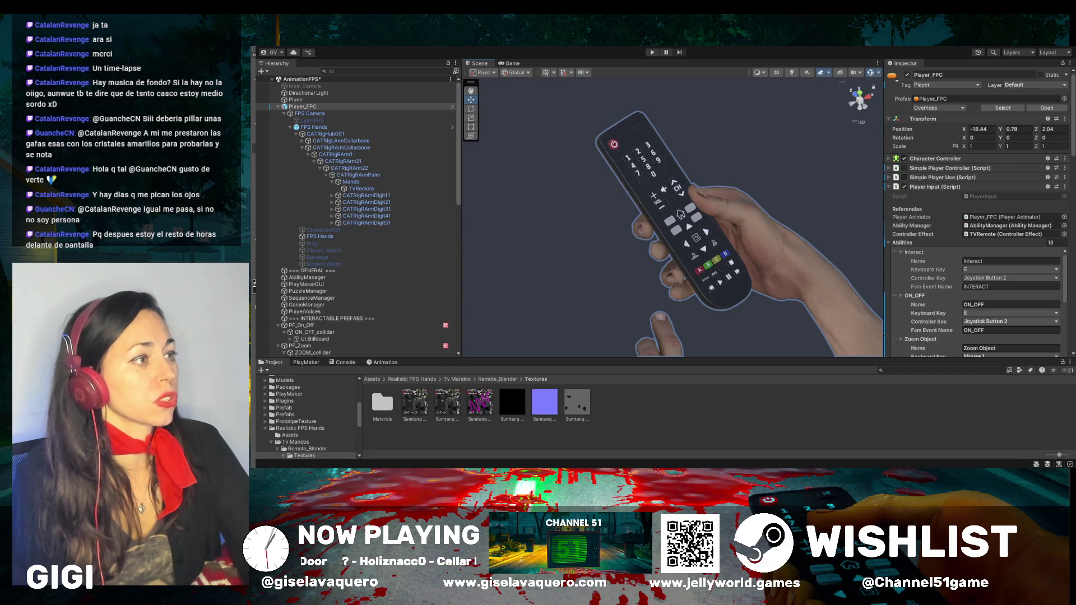
scroll(645, 185, up, 5)
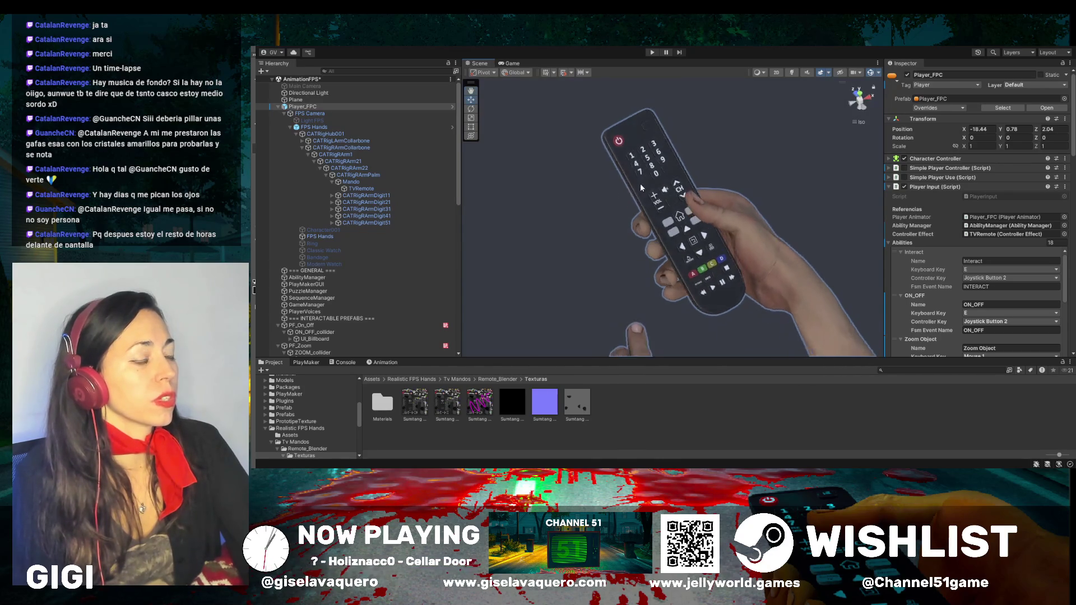
mouse_move(645, 185)
mouse_down()
mouse_move(758, 48)
mouse_move(740, 117)
mouse_move(603, 146)
mouse_move(613, 115)
mouse_move(701, 140)
mouse_up()
key(alt+Tab)
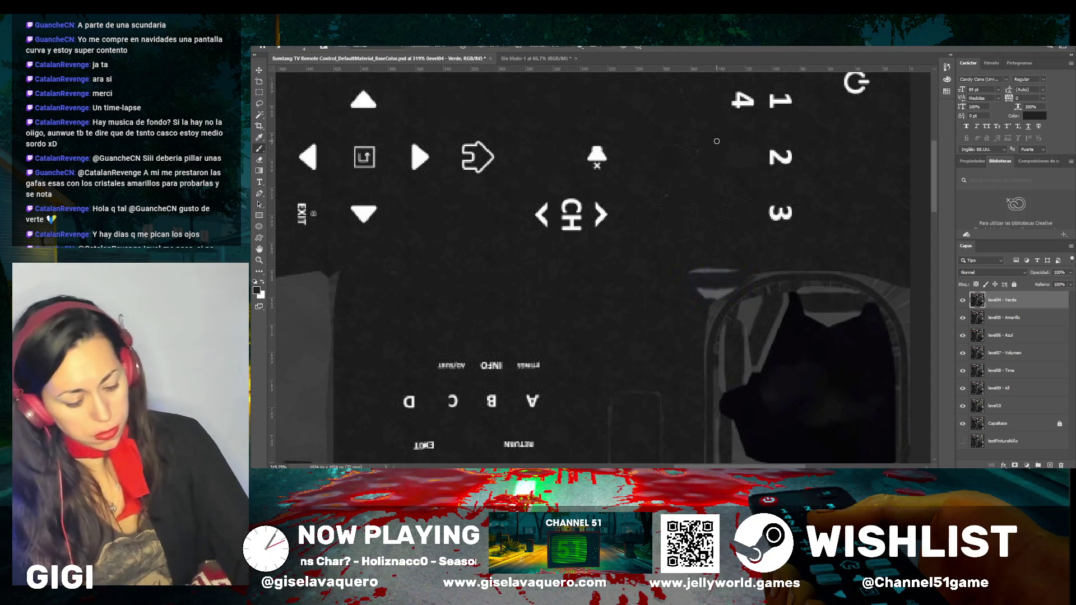
Zoom in and paint out the stray 5 next to INFO
scroll(717, 142, down, 3)
scroll(717, 142, down, 5)
scroll(511, 152, up, 3)
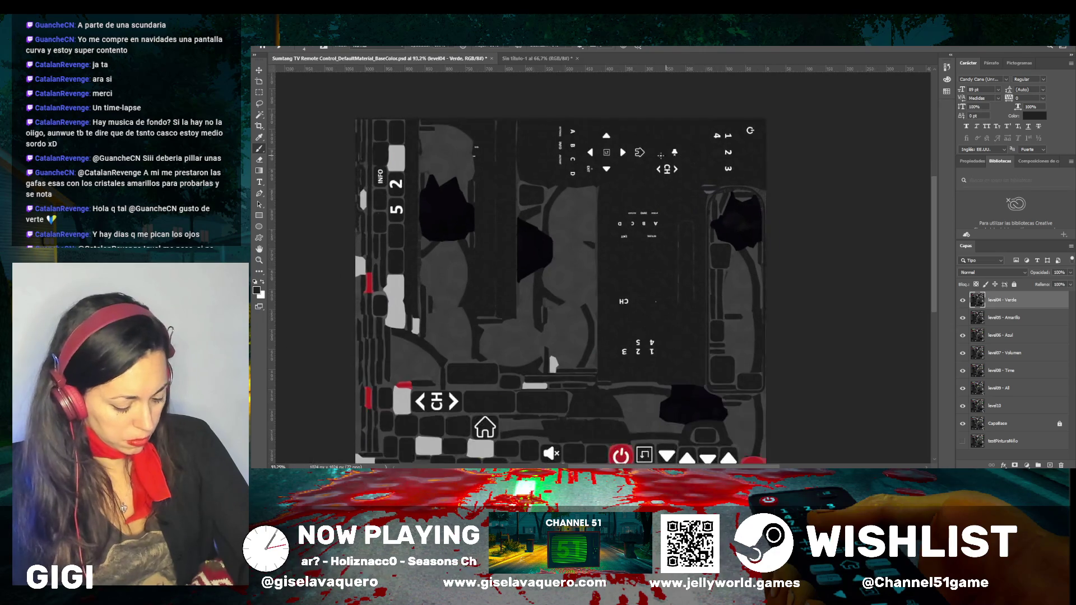
scroll(511, 152, up, 3)
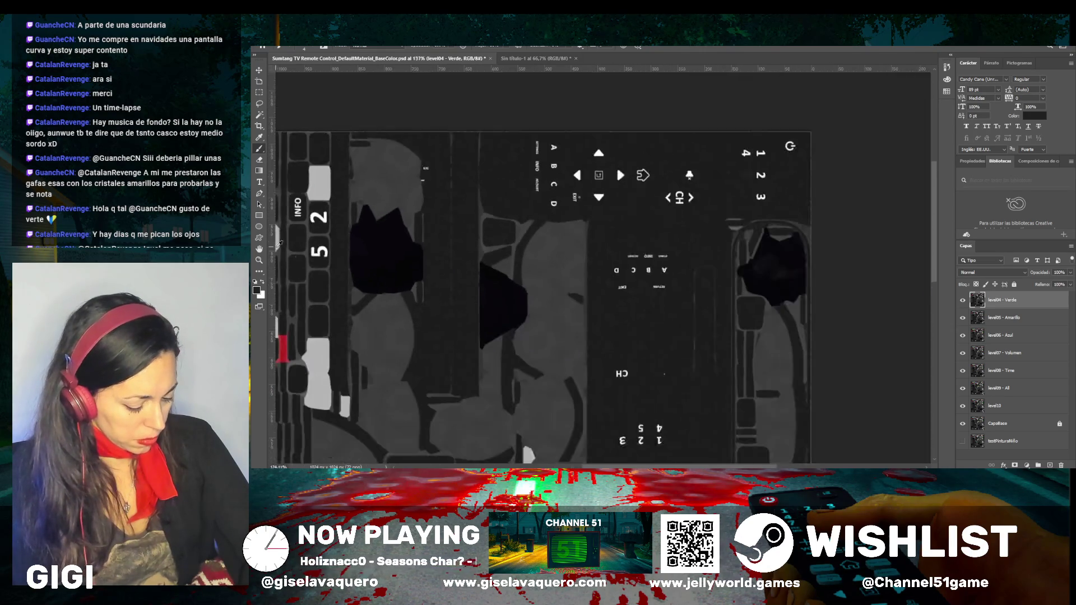
scroll(300, 257, up, 3)
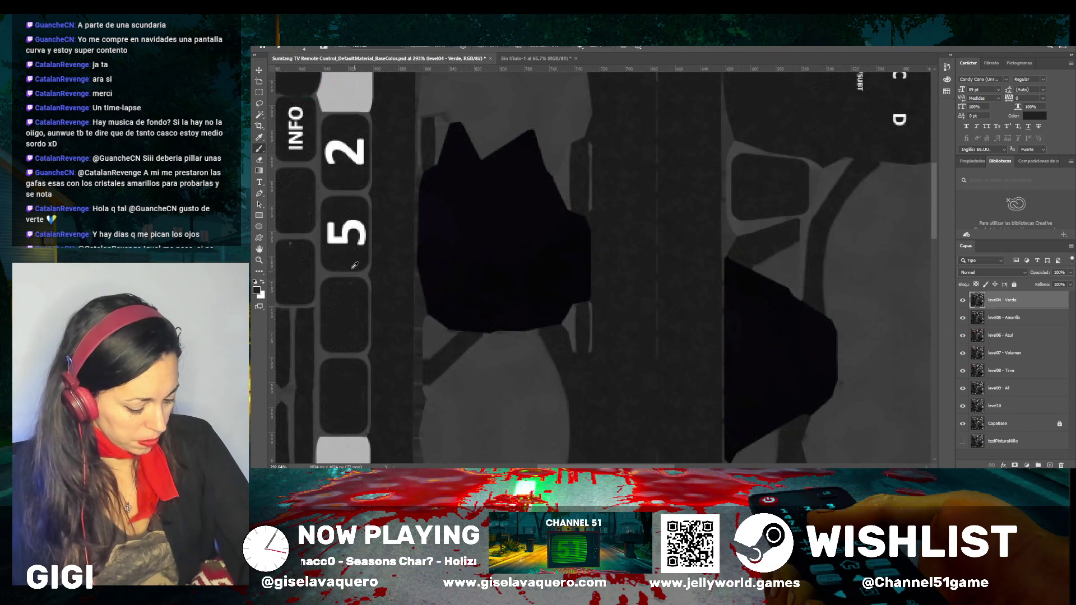
mouse_move(352, 238)
mouse_down()
mouse_move(359, 216)
mouse_move(362, 248)
mouse_move(341, 230)
mouse_move(345, 240)
mouse_move(332, 247)
mouse_move(333, 229)
mouse_up()
Paint out the 5 above the number row, leaving only 1 to 4
scroll(332, 229, down, 10)
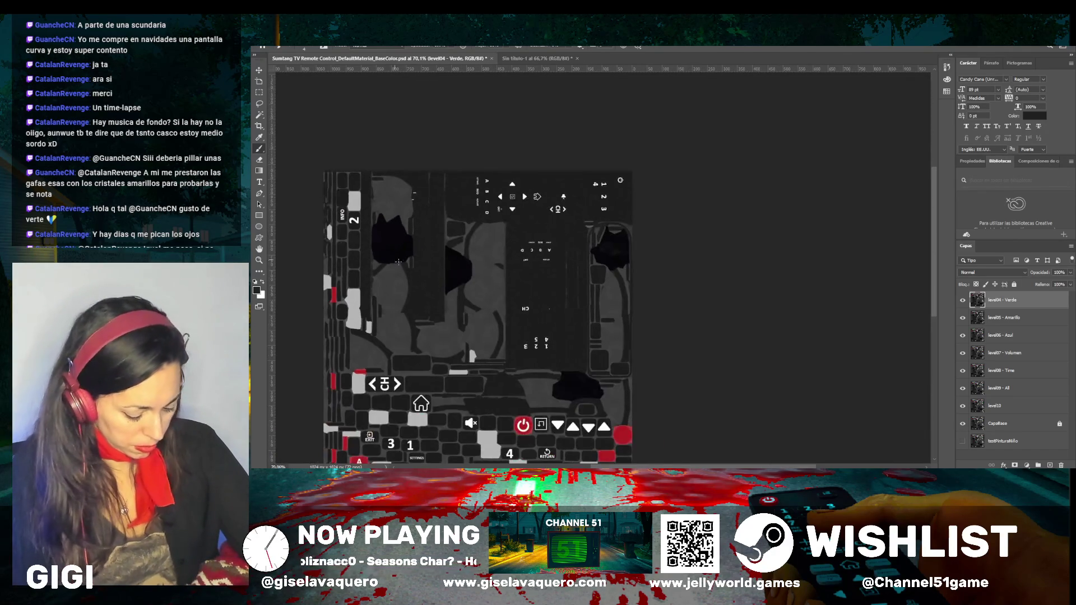
scroll(436, 320, down, 2)
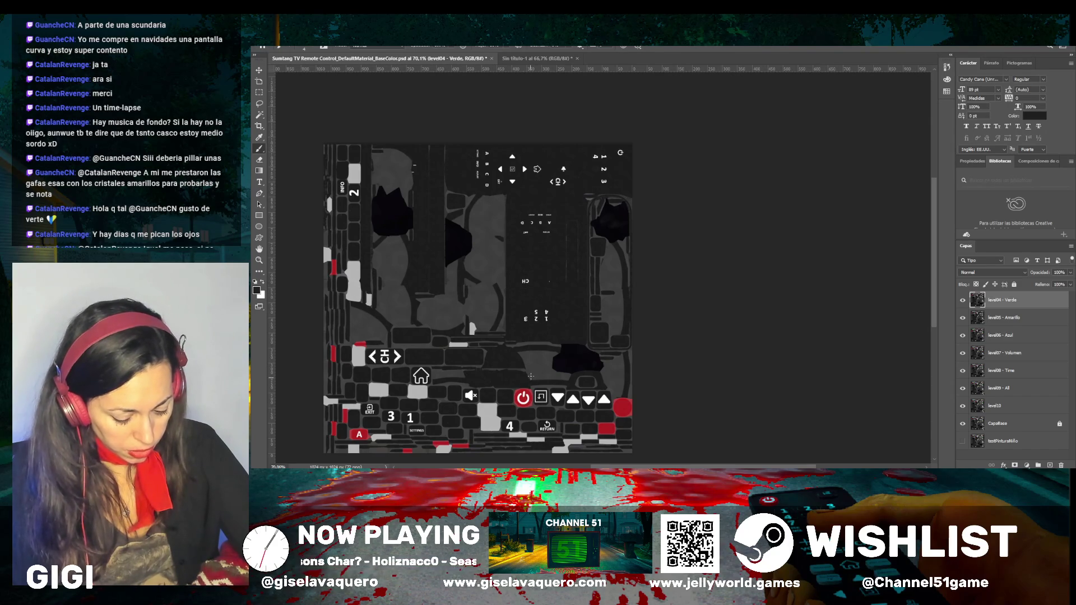
scroll(534, 316, up, 5)
scroll(535, 315, up, 1)
mouse_move(520, 263)
mouse_down()
mouse_move(520, 300)
mouse_move(510, 281)
mouse_move(519, 264)
mouse_up()
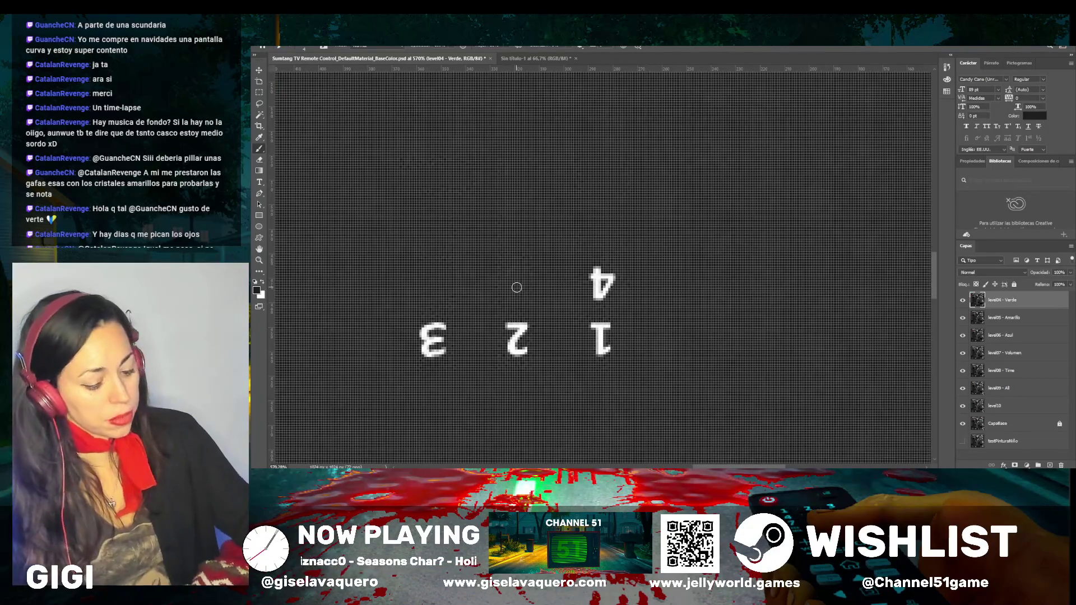
scroll(517, 288, down, 5)
scroll(768, 335, down, 3)
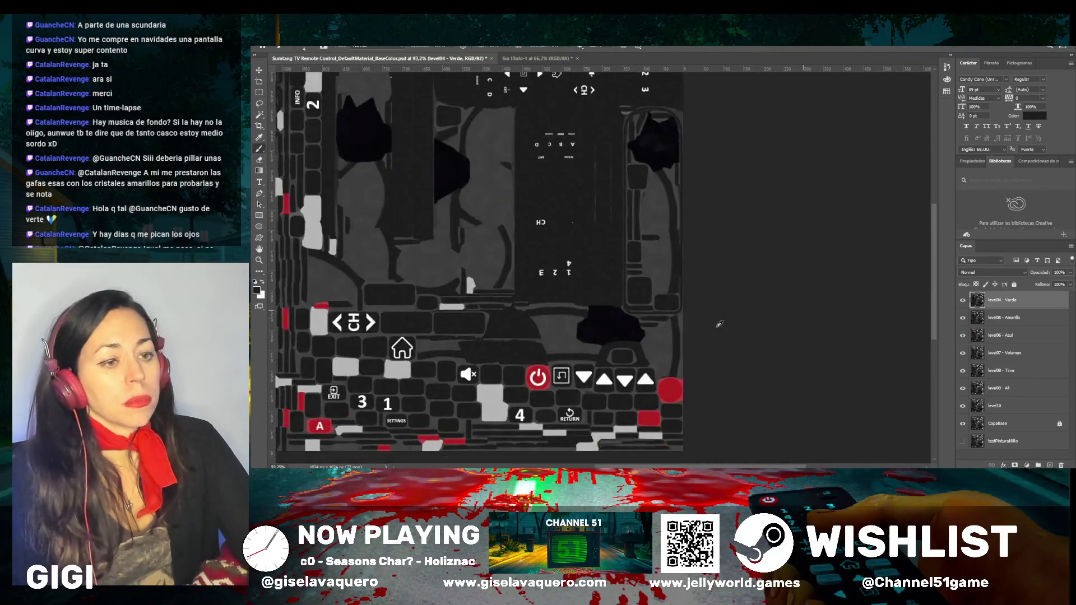
scroll(622, 349, up, 2)
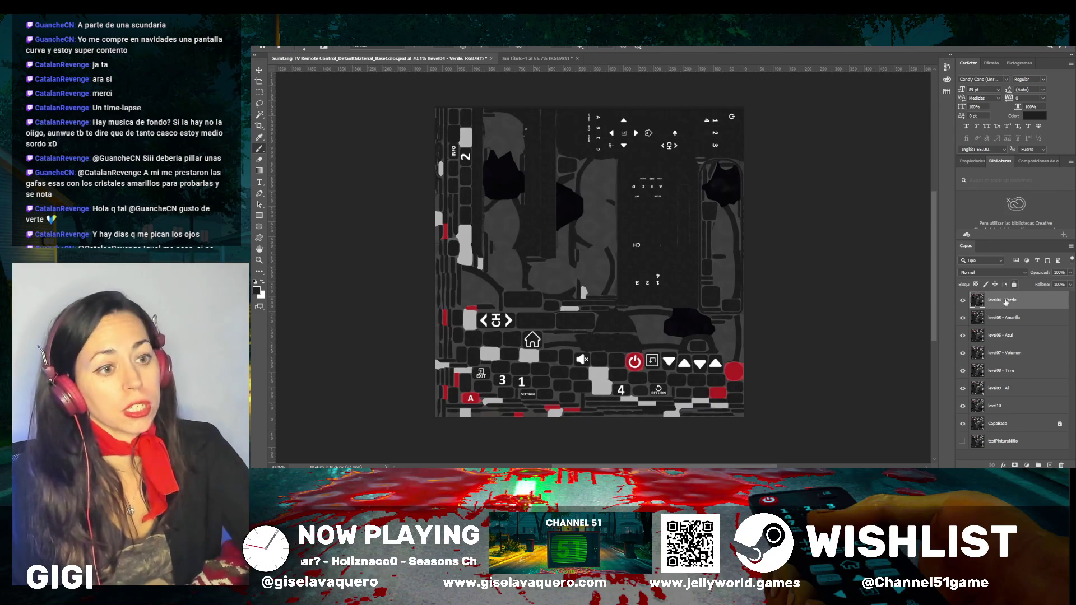
Duplicate level04 - Verde with Ctrl+J and rename the copy to level03 - Verde
key(ctrl+j)
double_click(999, 300)
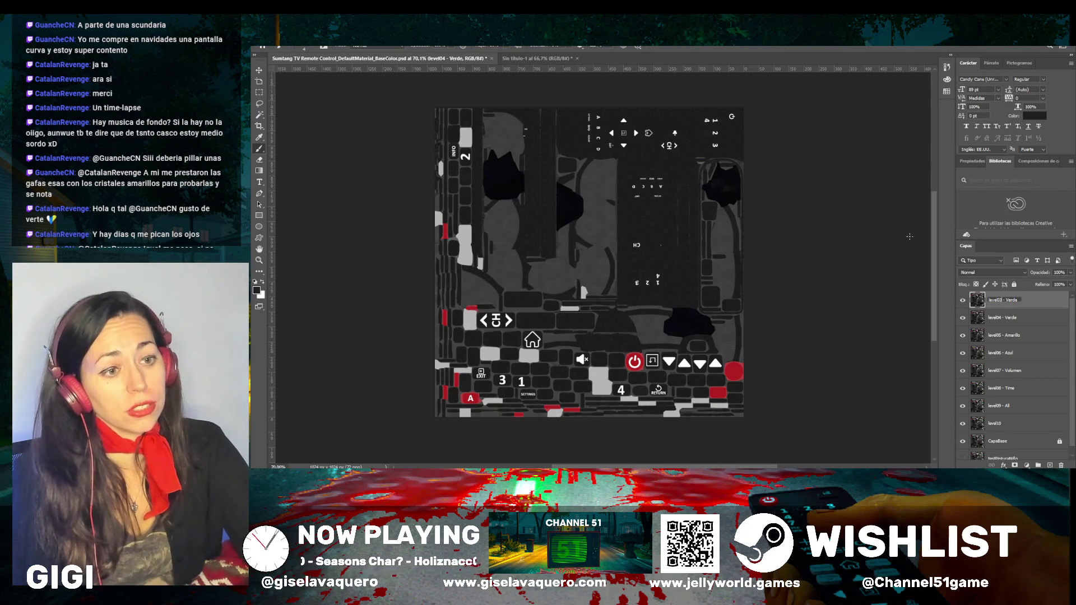
double_click(1013, 303)
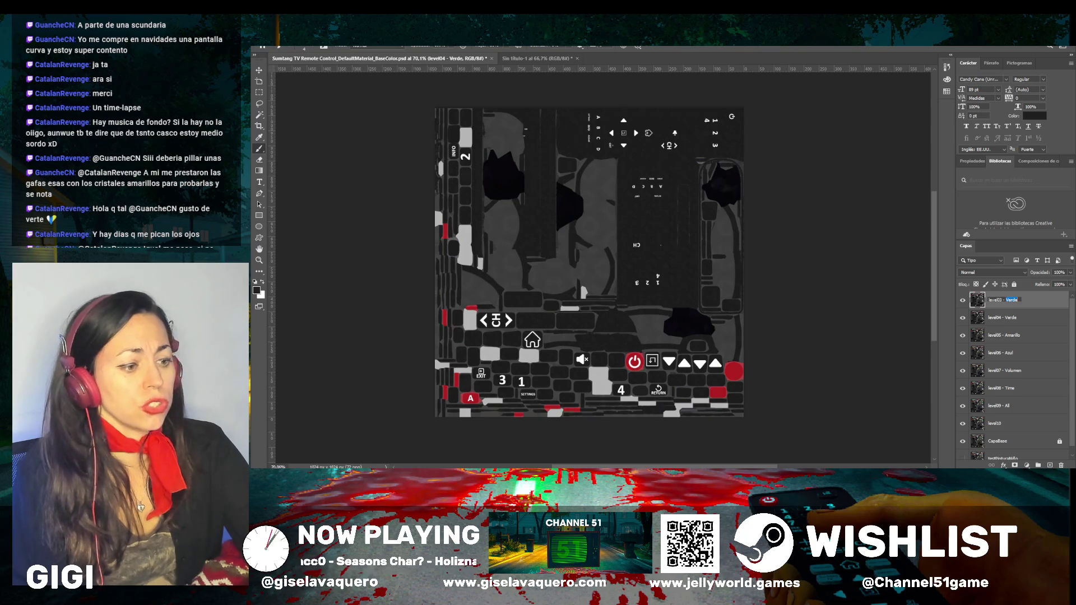
key(Return)
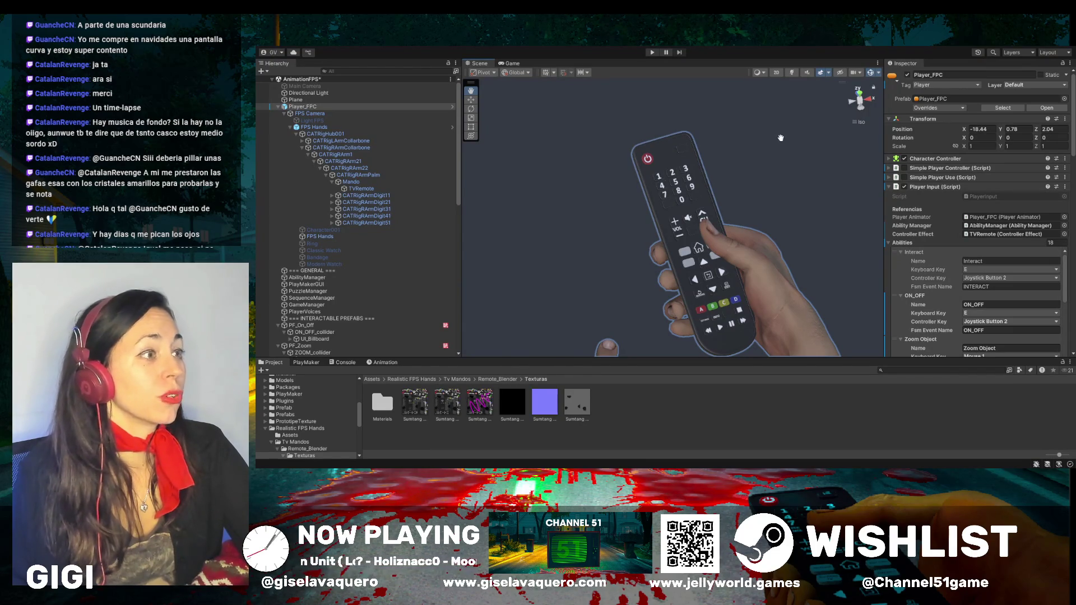
mouse_move(653, 173)
mouse_down()
mouse_move(765, 147)
mouse_move(671, 142)
mouse_up()
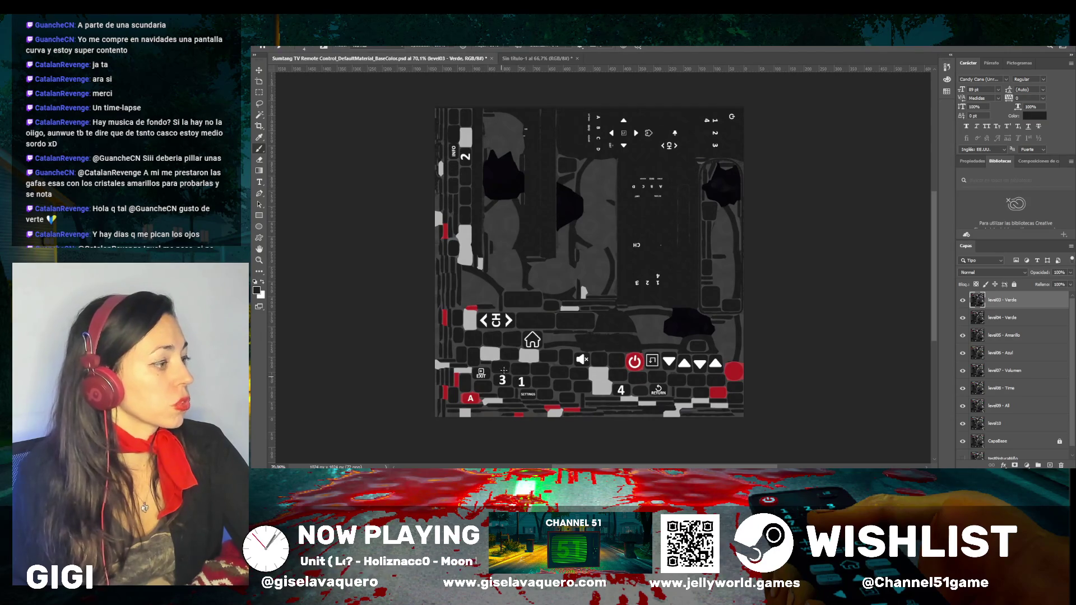
Zoom in on the remote texture while renaming the copied layer to level03 - Rojo
scroll(532, 359, up, 1)
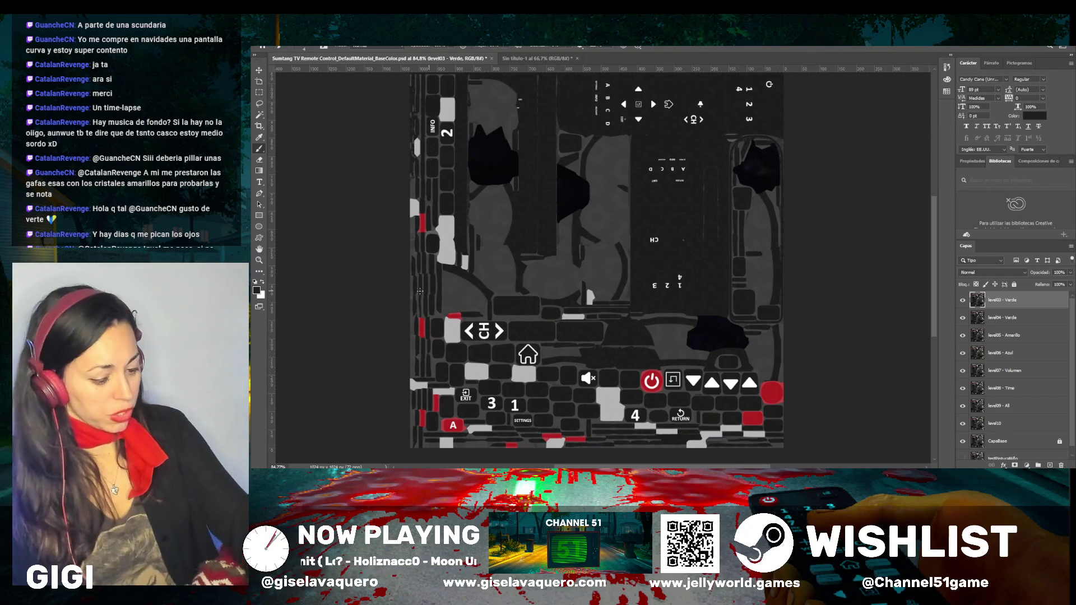
scroll(427, 264, up, 3)
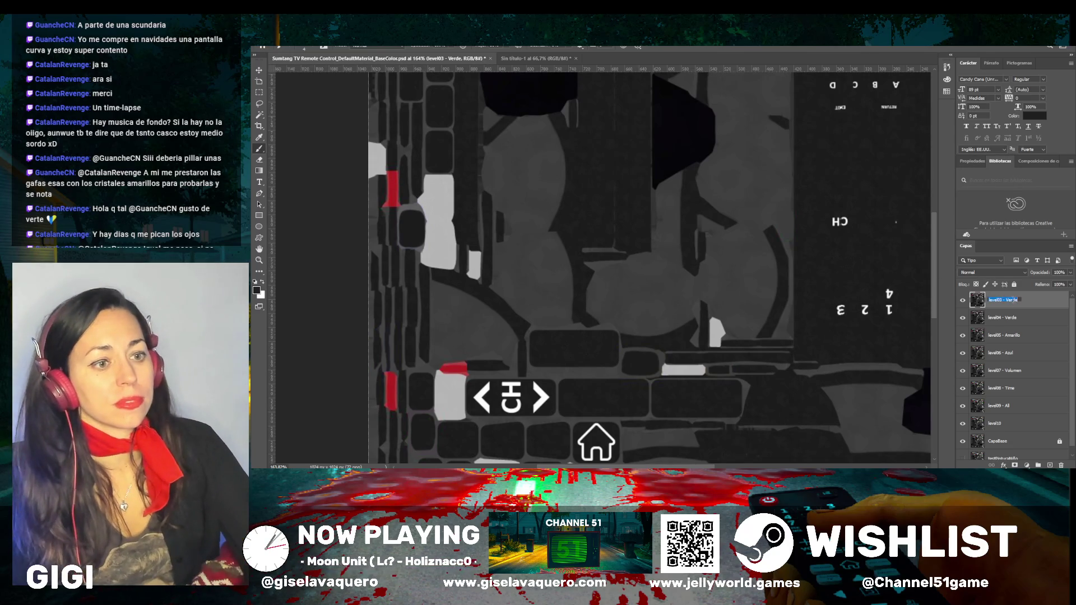
text(Rosa)
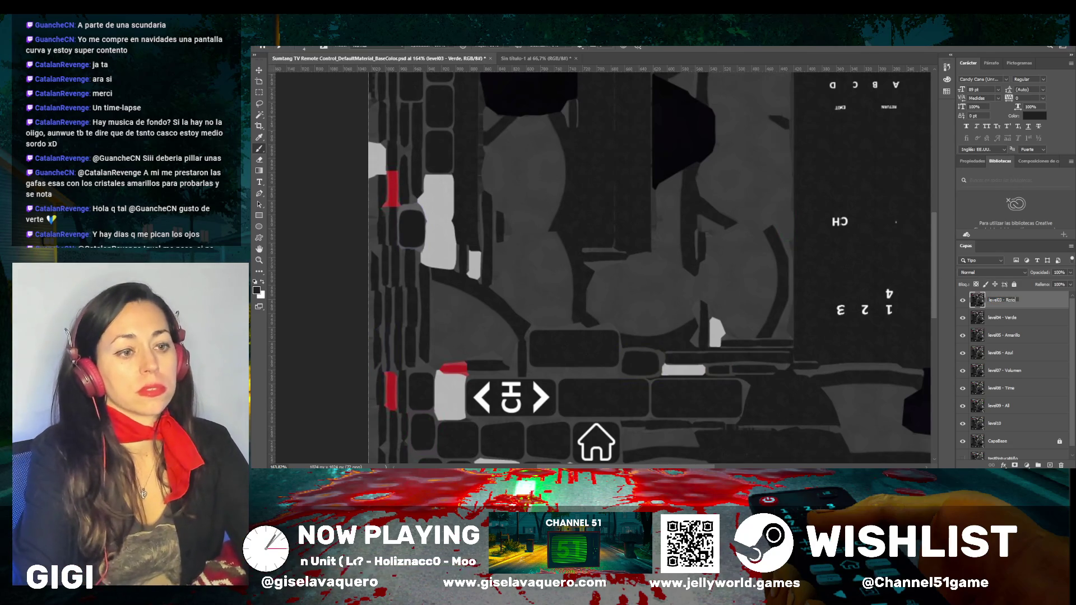
Confirm the level03 - Rojo name and paint the sampled dark colour over the stray red stripe
key(Return)
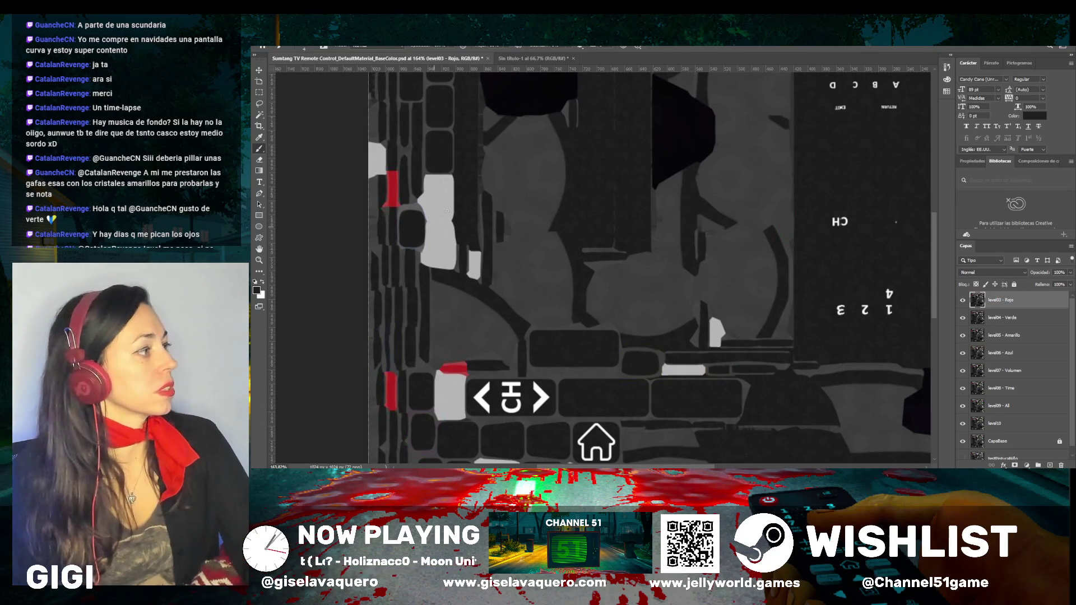
scroll(440, 223, down, 3)
scroll(416, 215, up, 3)
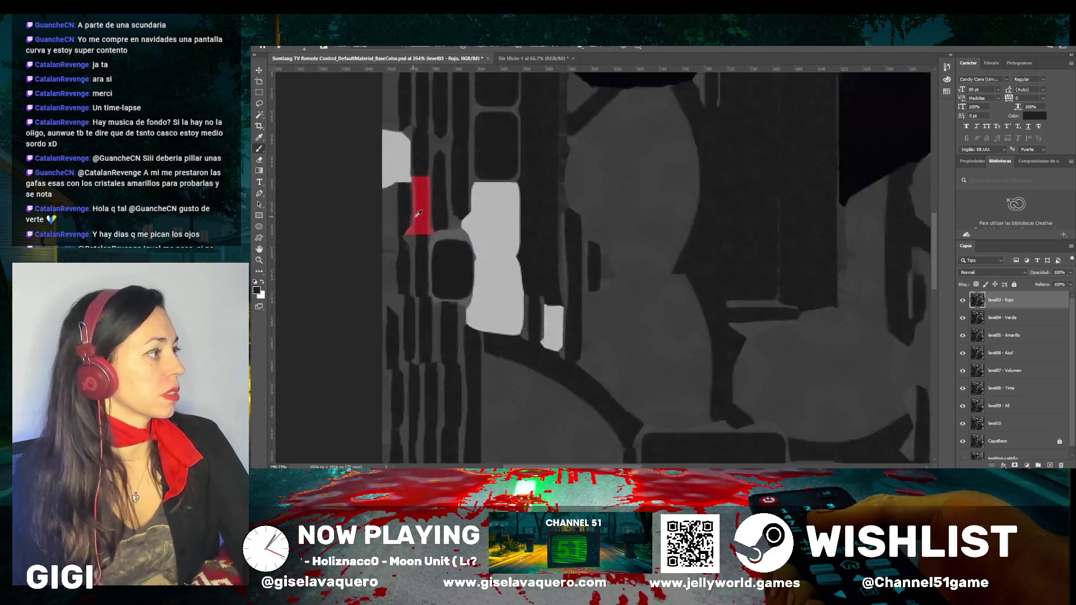
scroll(416, 215, up, 2)
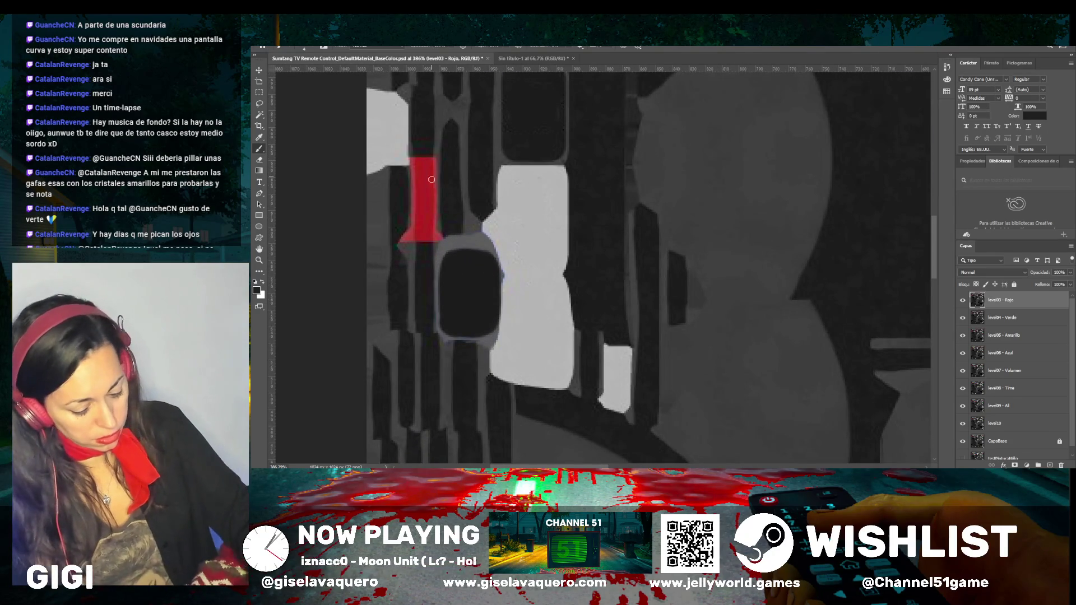
mouse_move(431, 177)
mouse_down()
mouse_move(423, 202)
mouse_move(418, 186)
mouse_up()
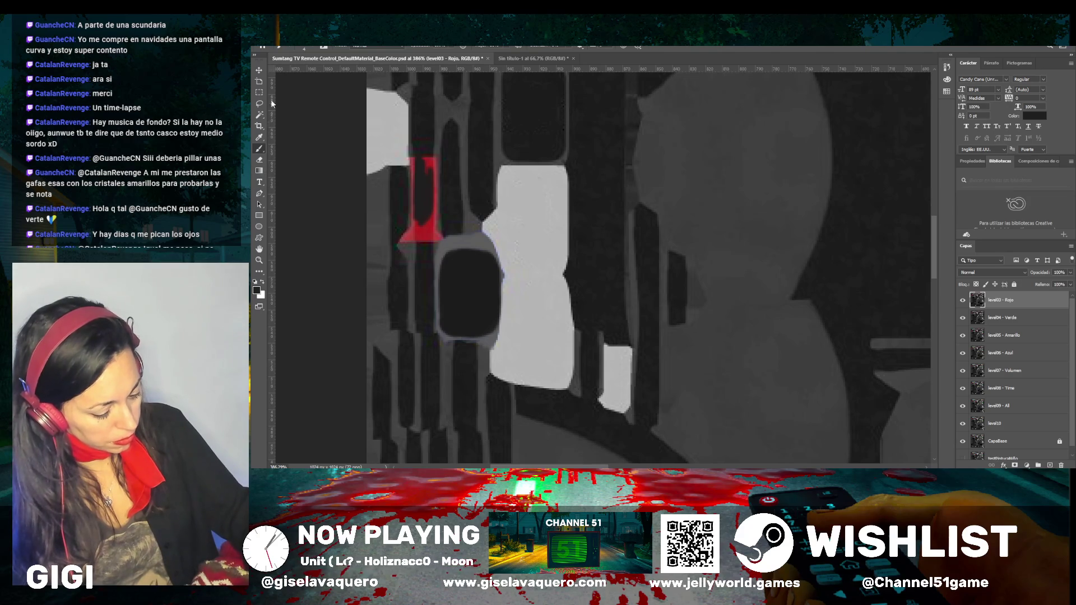
click(259, 137)
click(411, 138)
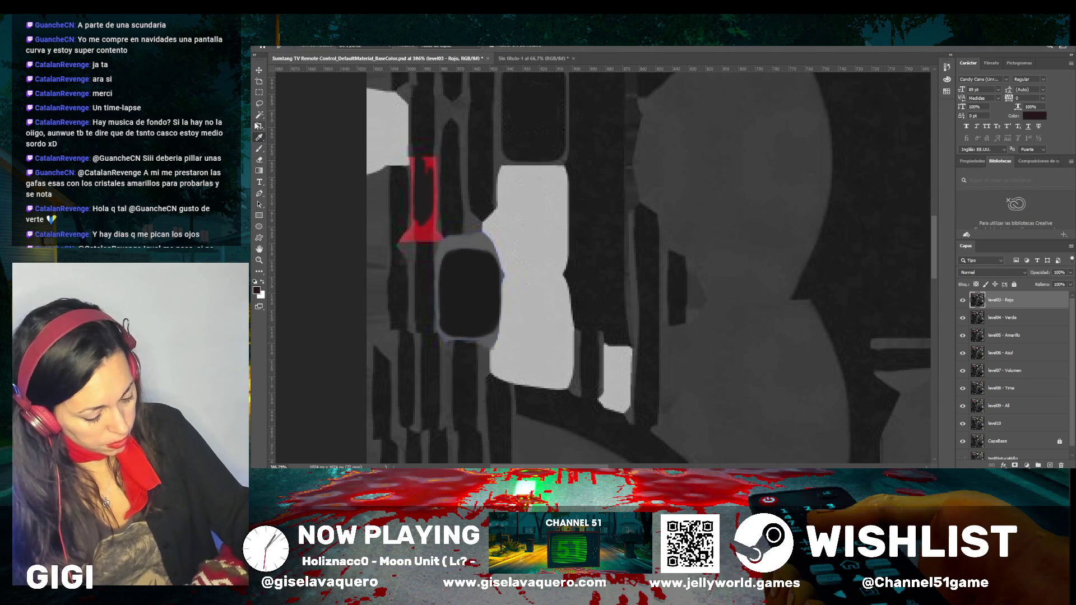
click(261, 149)
drag(424, 189, 430, 171)
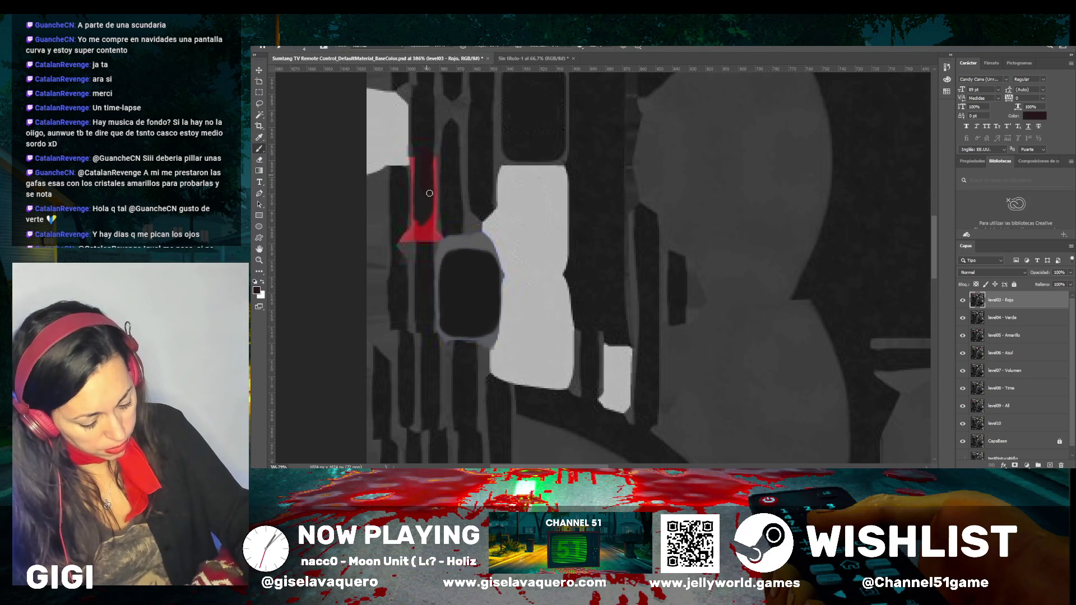
drag(430, 224, 417, 236)
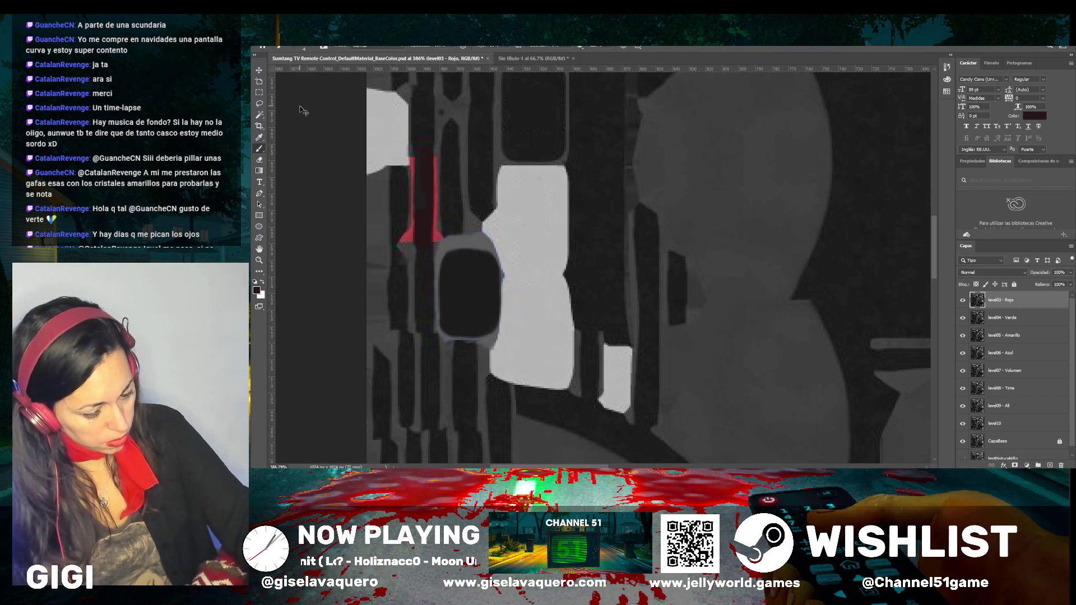
Sample the surrounding grey and paint it over the lower and upper parts of the stripe
click(259, 136)
click(372, 176)
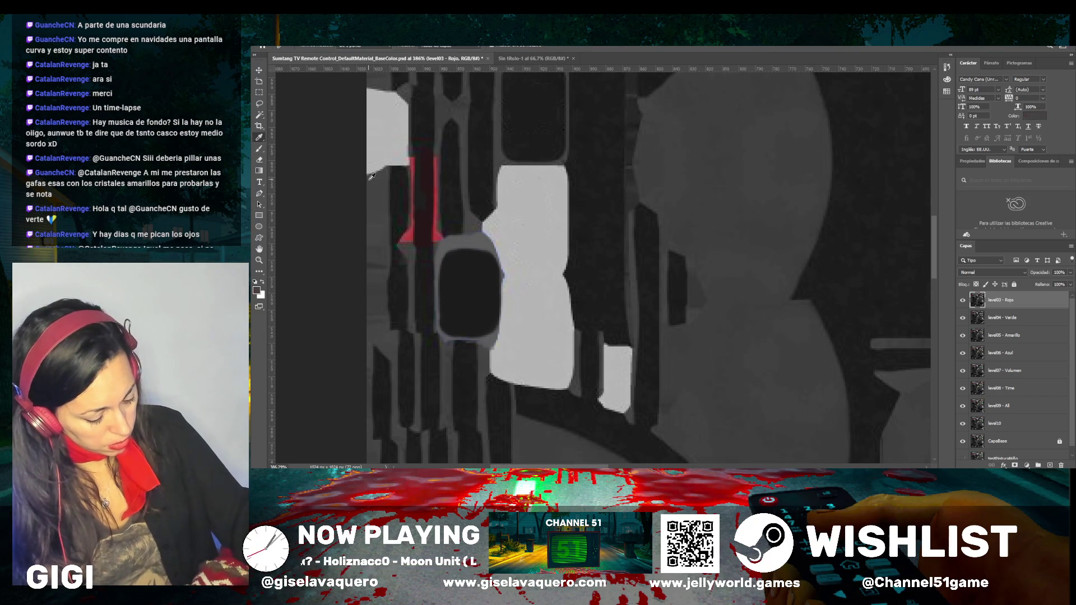
click(259, 149)
scroll(295, 123, up, 2)
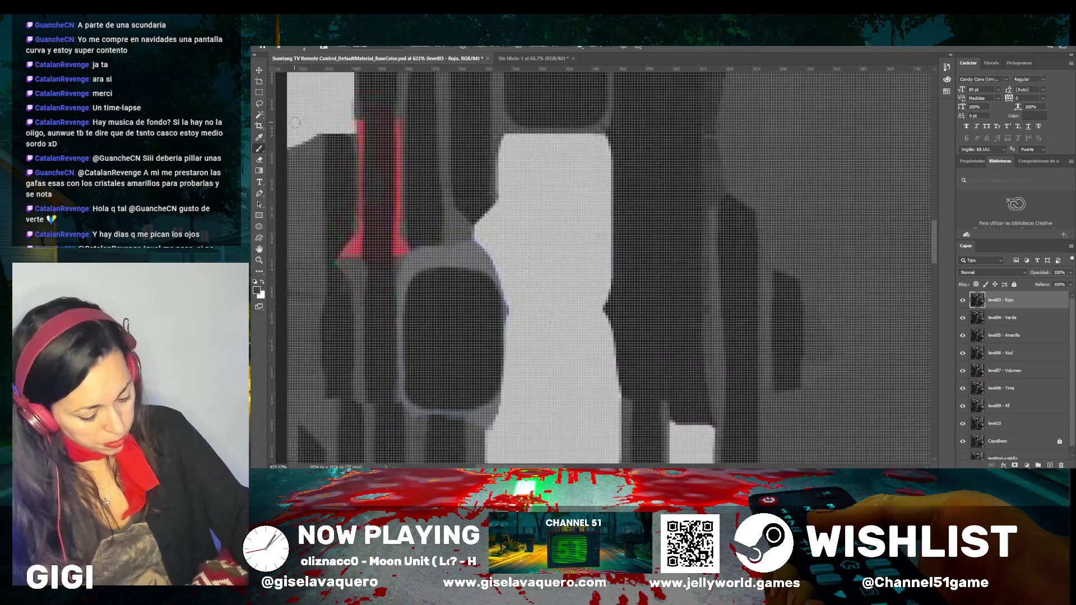
drag(399, 190, 398, 246)
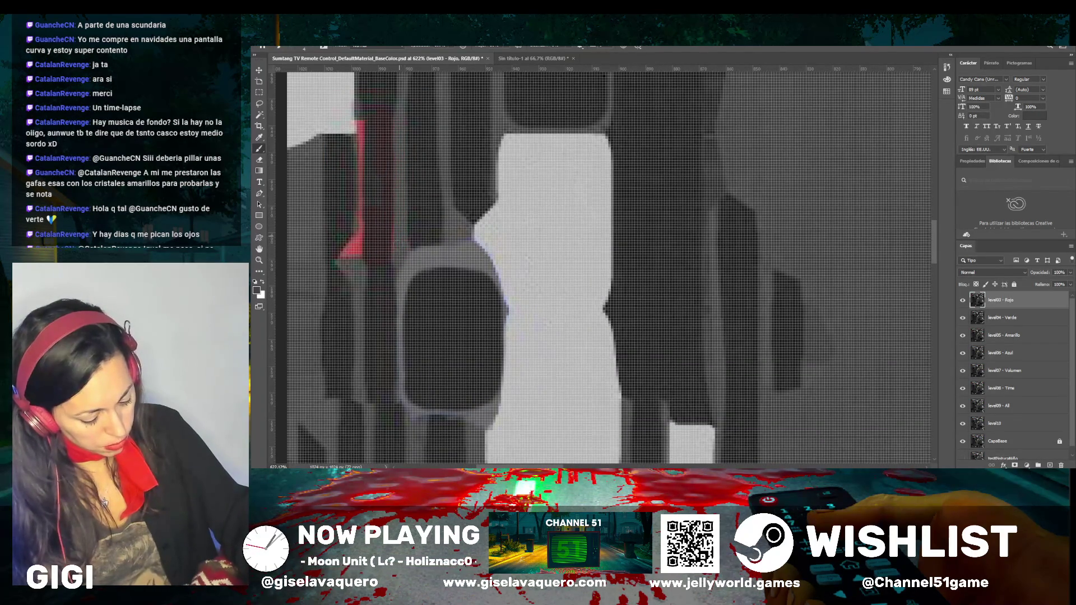
drag(357, 162, 362, 115)
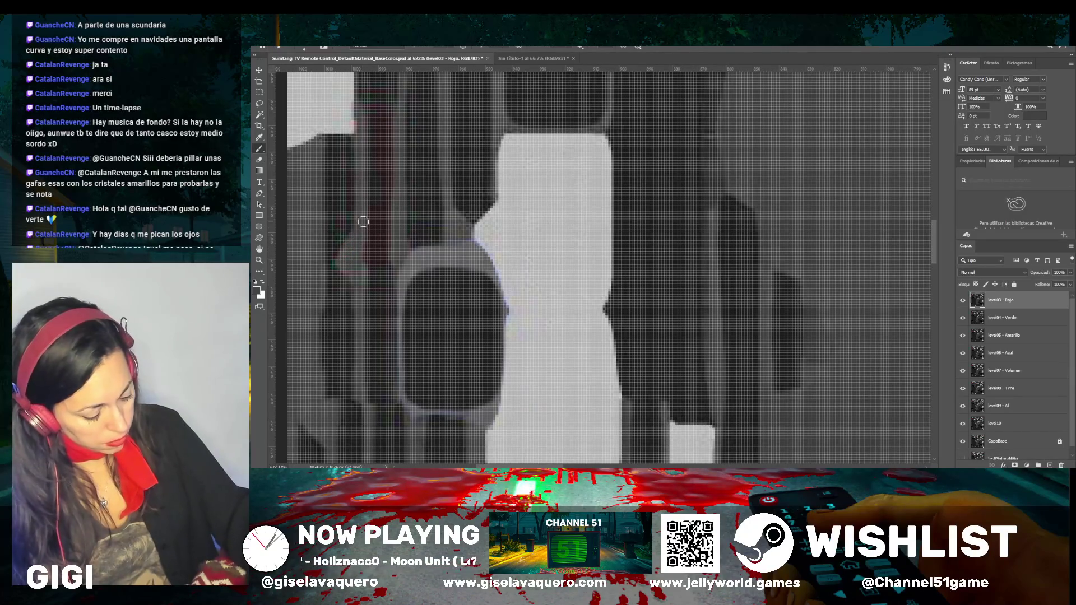
key(i)
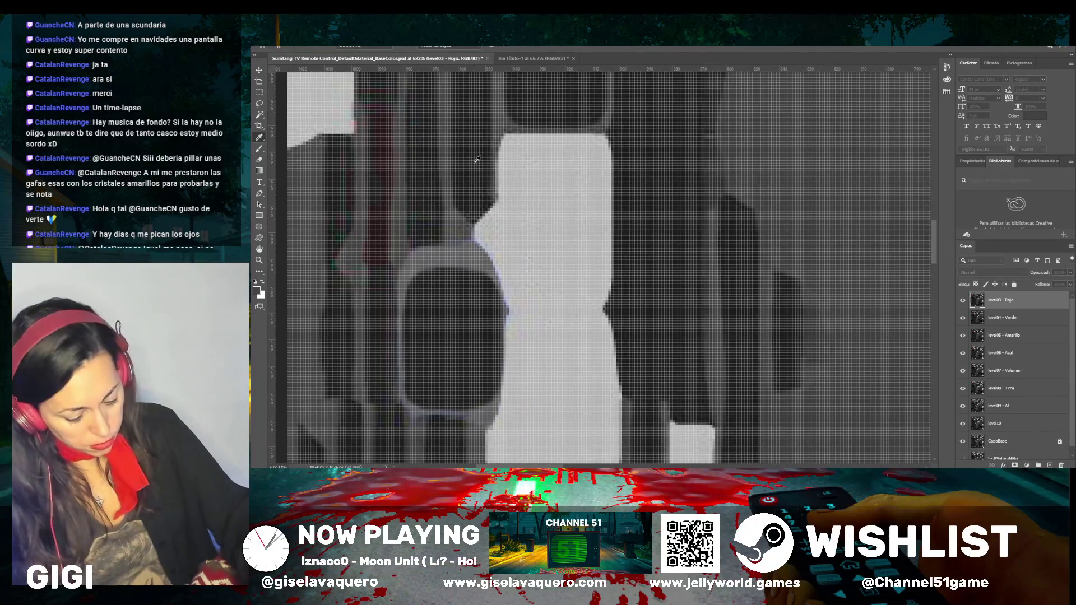
key(b)
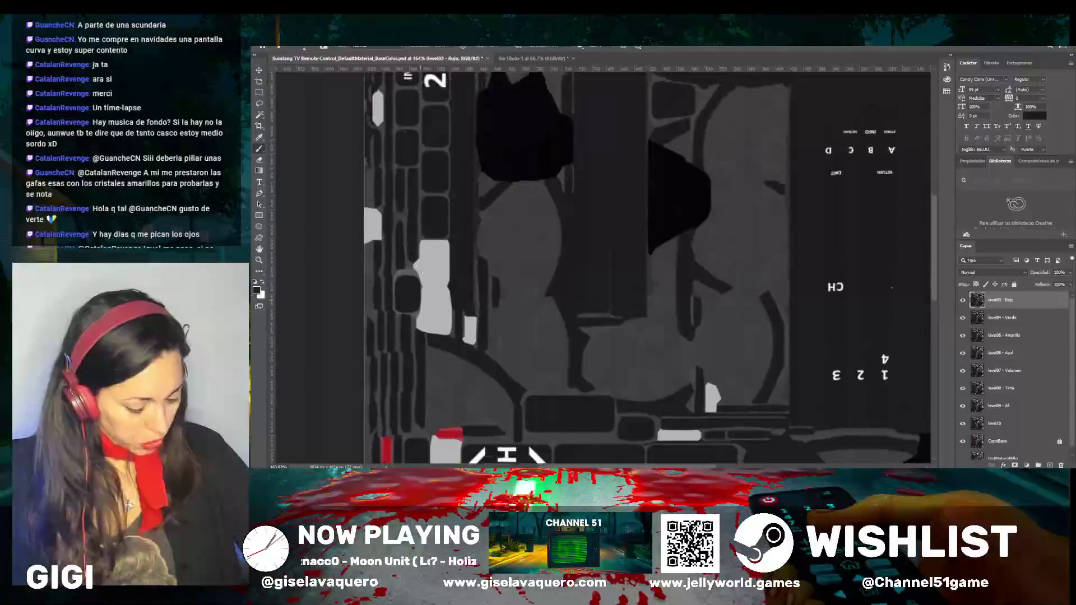
Lasso and delete the red area above the white block
scroll(419, 273, down, 5)
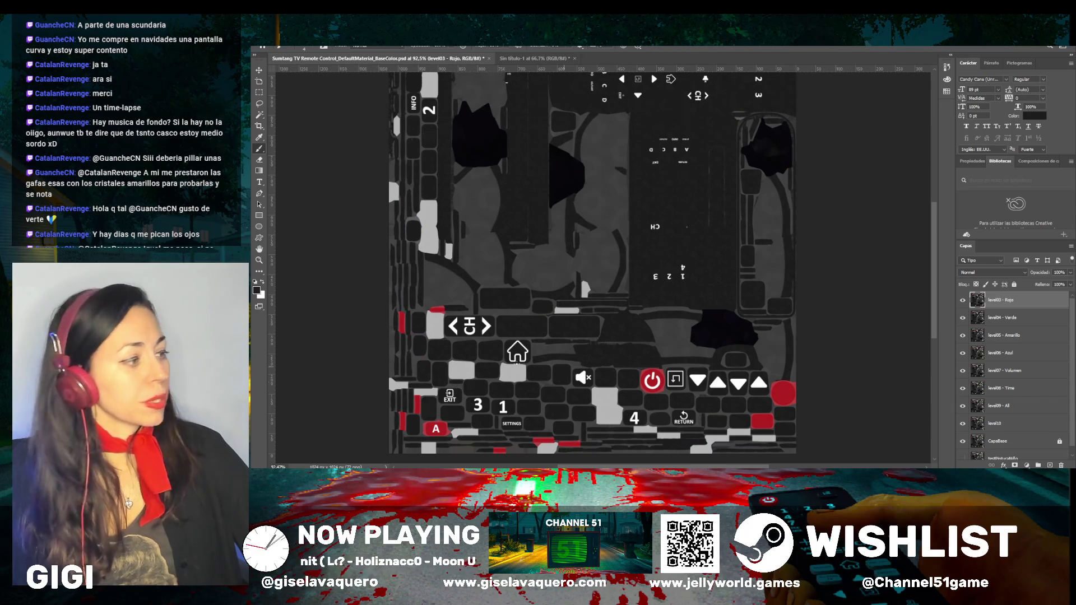
scroll(415, 336, up, 2)
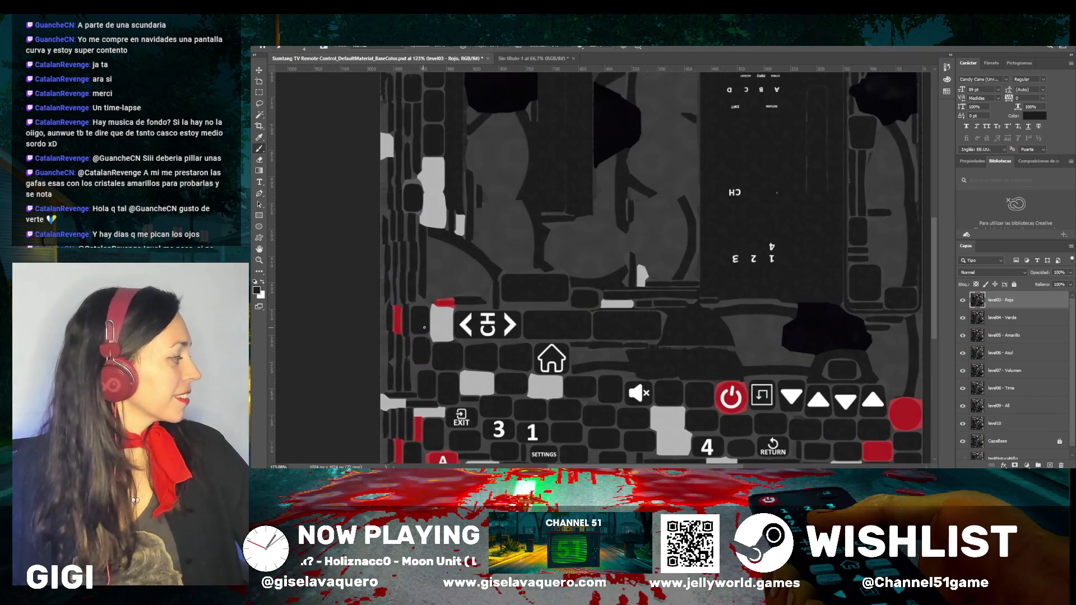
scroll(425, 328, up, 1)
scroll(424, 324, up, 10)
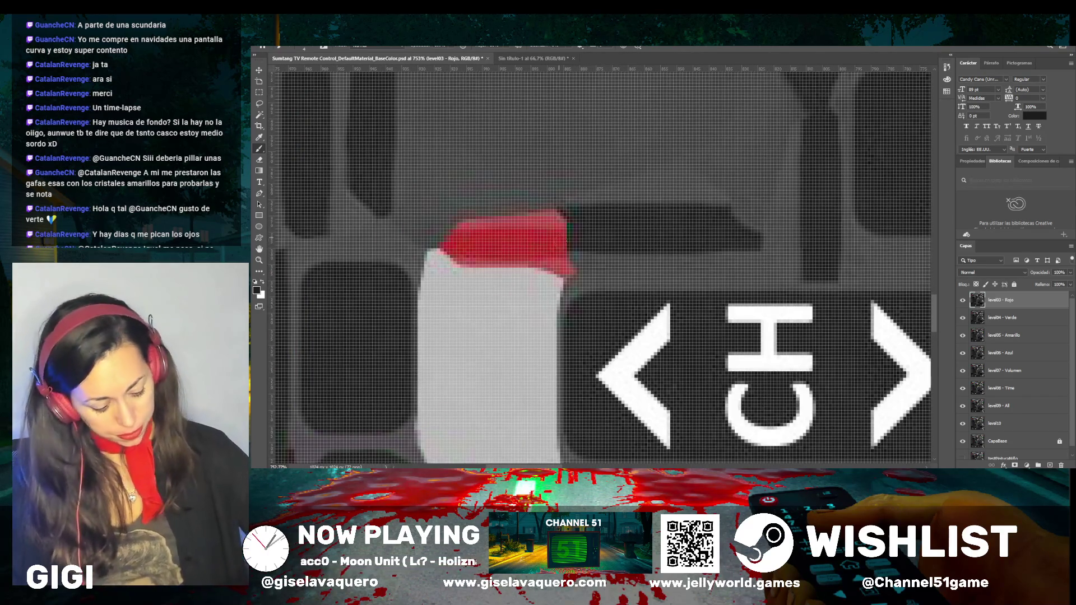
key(l)
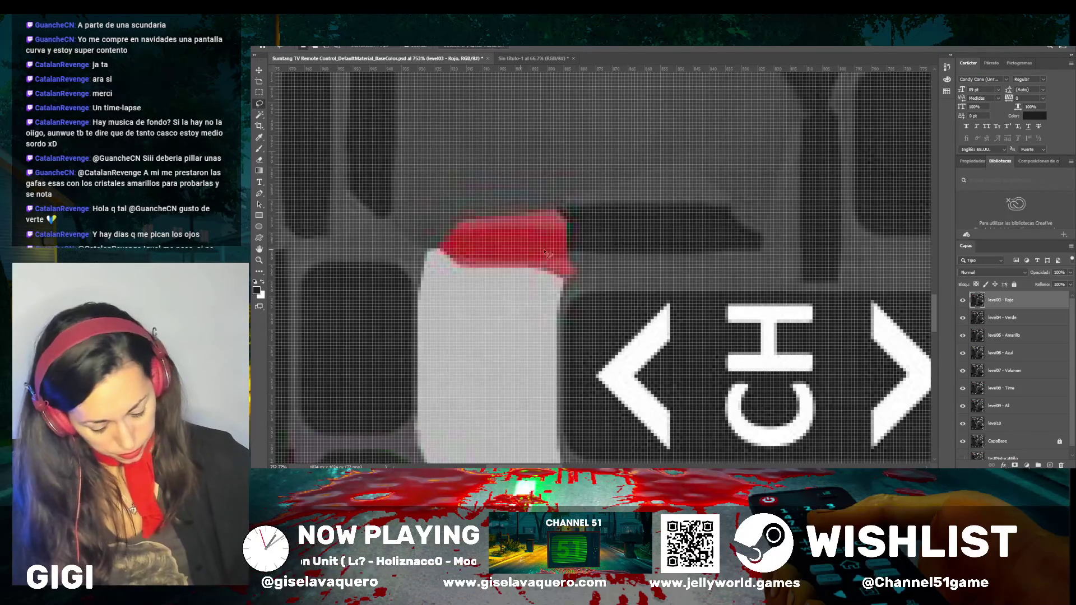
mouse_move(592, 248)
mouse_down()
mouse_move(519, 256)
mouse_move(460, 244)
mouse_move(596, 210)
mouse_up()
key(Delete)
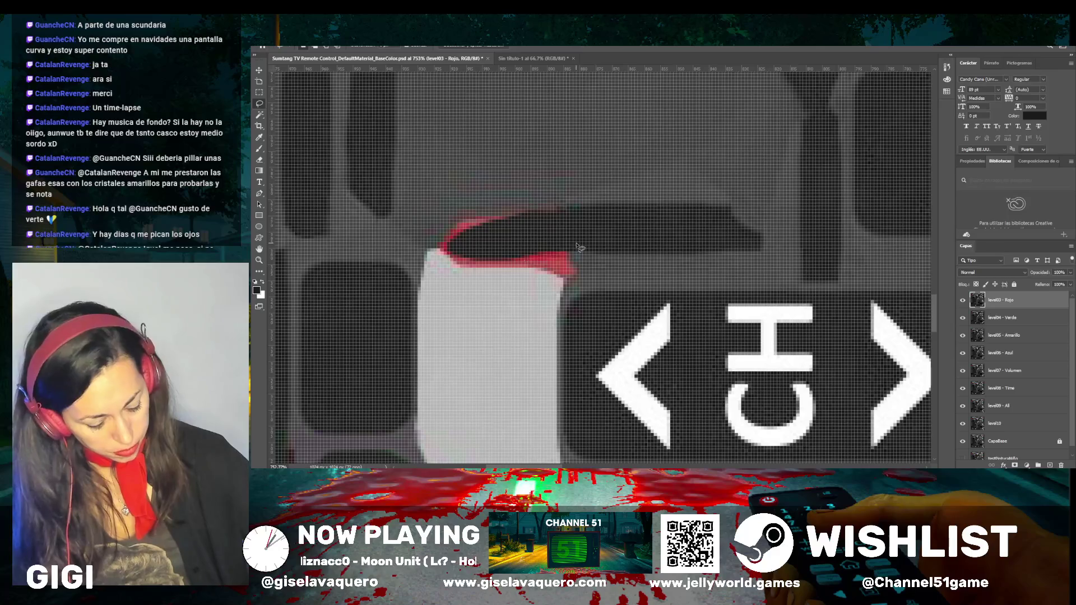
Delete the red strips left of the white block, below the light bar and at the left, then deselect
scroll(518, 241, down, 3)
scroll(408, 275, up, 2)
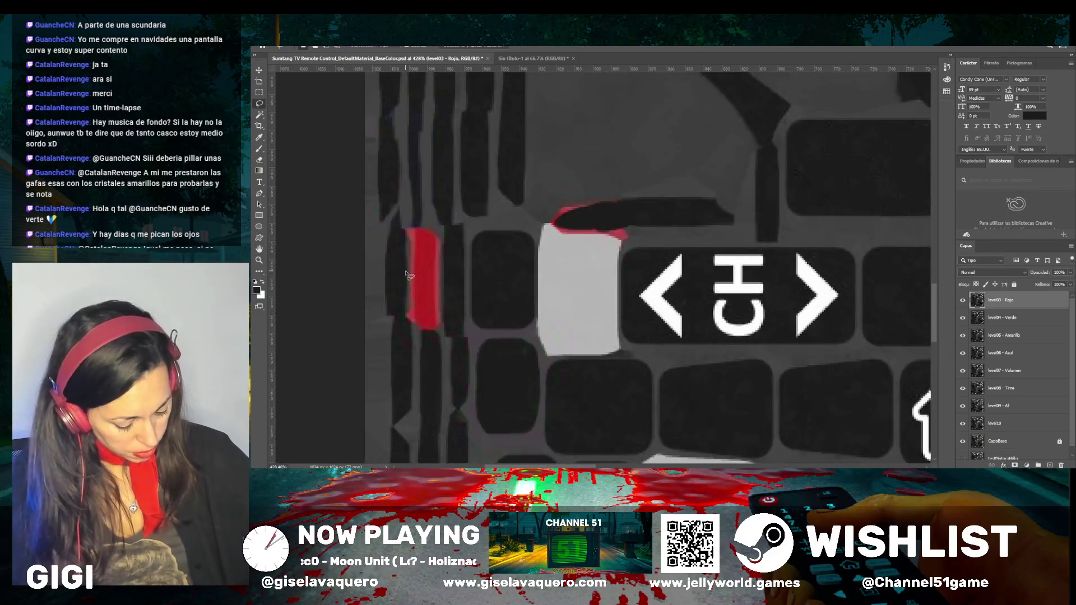
scroll(408, 275, up, 2)
mouse_move(450, 226)
mouse_down()
mouse_move(453, 353)
mouse_move(425, 350)
mouse_move(419, 235)
mouse_move(429, 215)
mouse_move(451, 224)
mouse_up()
key(Delete)
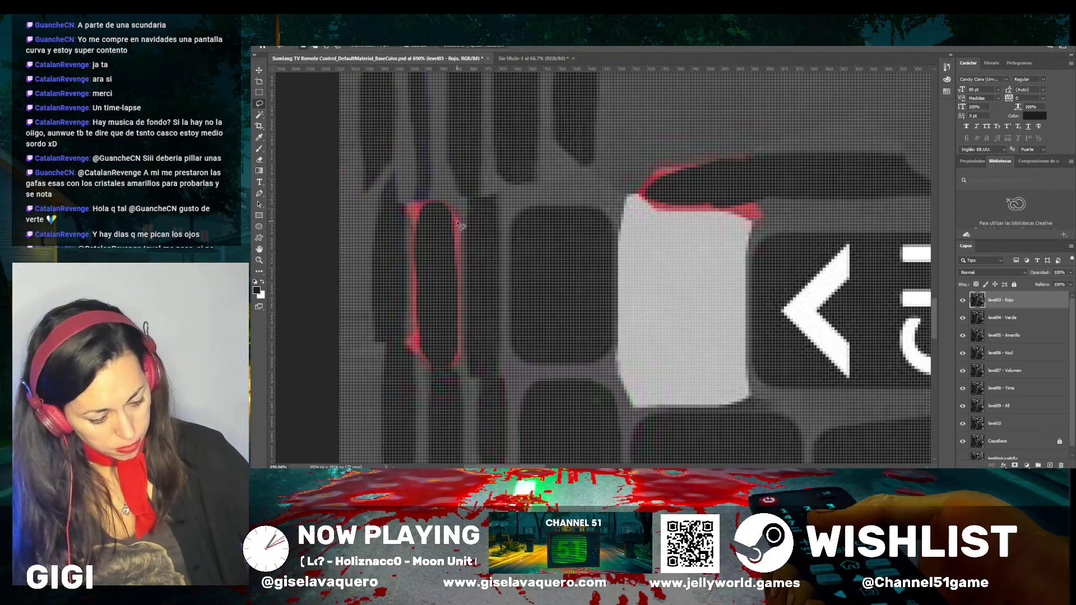
scroll(458, 225, down, 10)
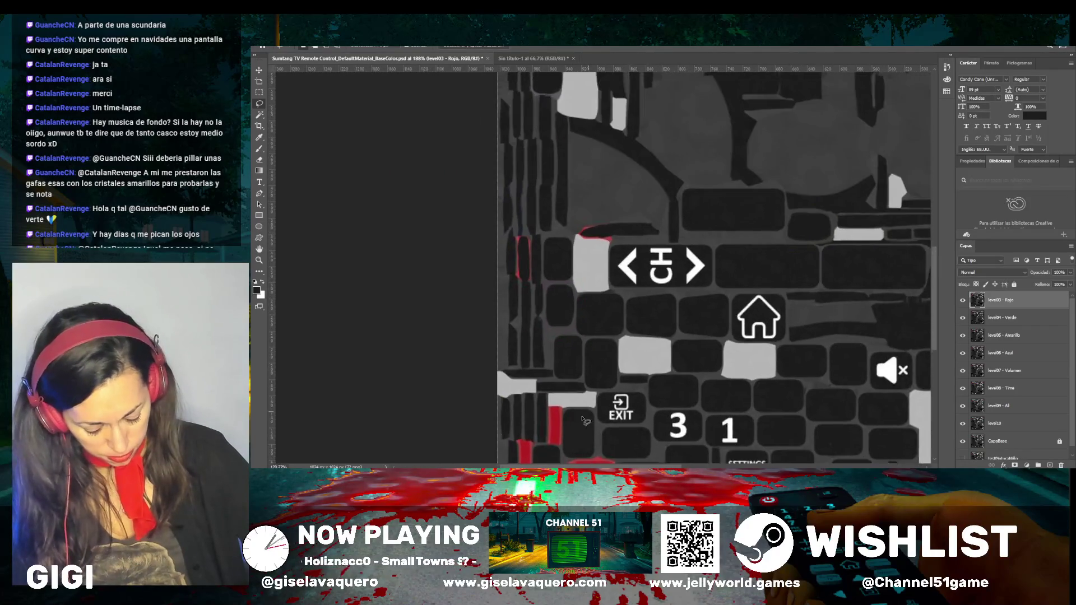
scroll(579, 420, up, 8)
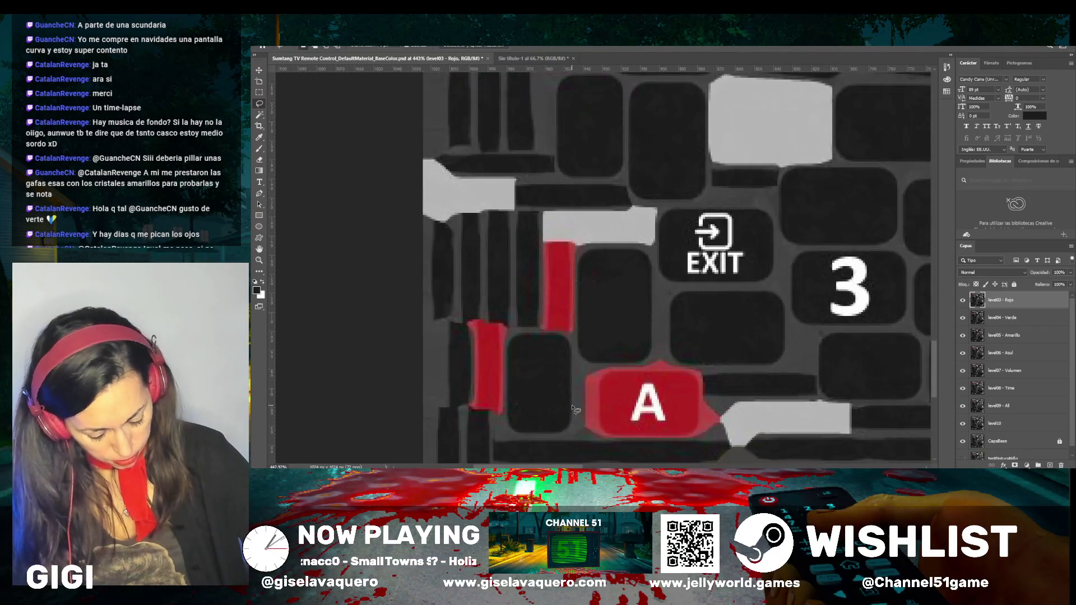
mouse_move(552, 249)
mouse_down()
mouse_move(566, 336)
mouse_move(569, 238)
mouse_up()
key(Delete)
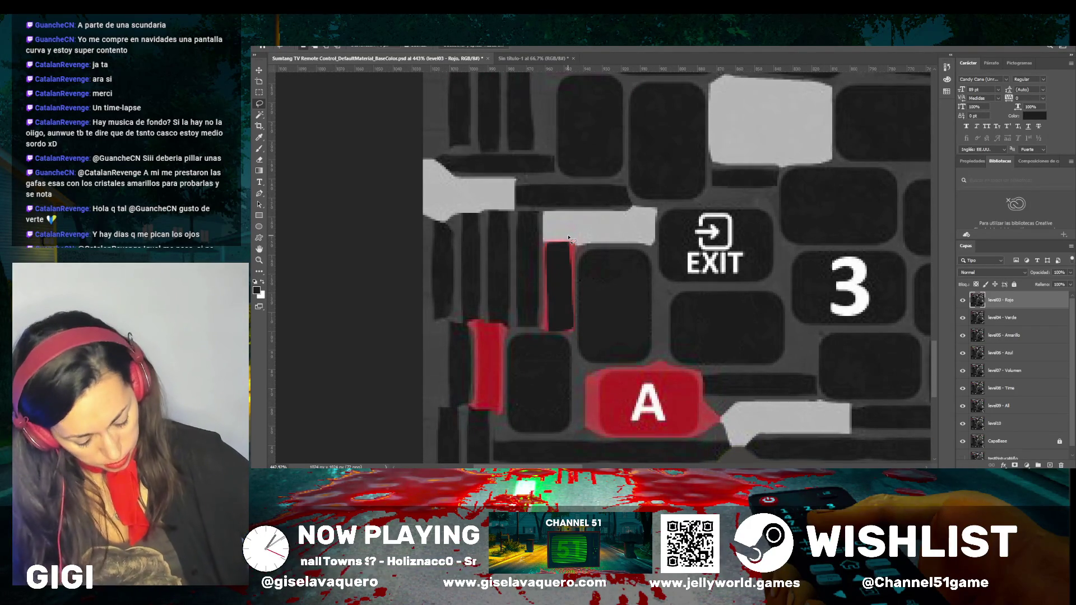
mouse_move(498, 324)
mouse_down()
mouse_move(496, 412)
mouse_move(479, 387)
mouse_move(479, 328)
mouse_move(501, 318)
mouse_up()
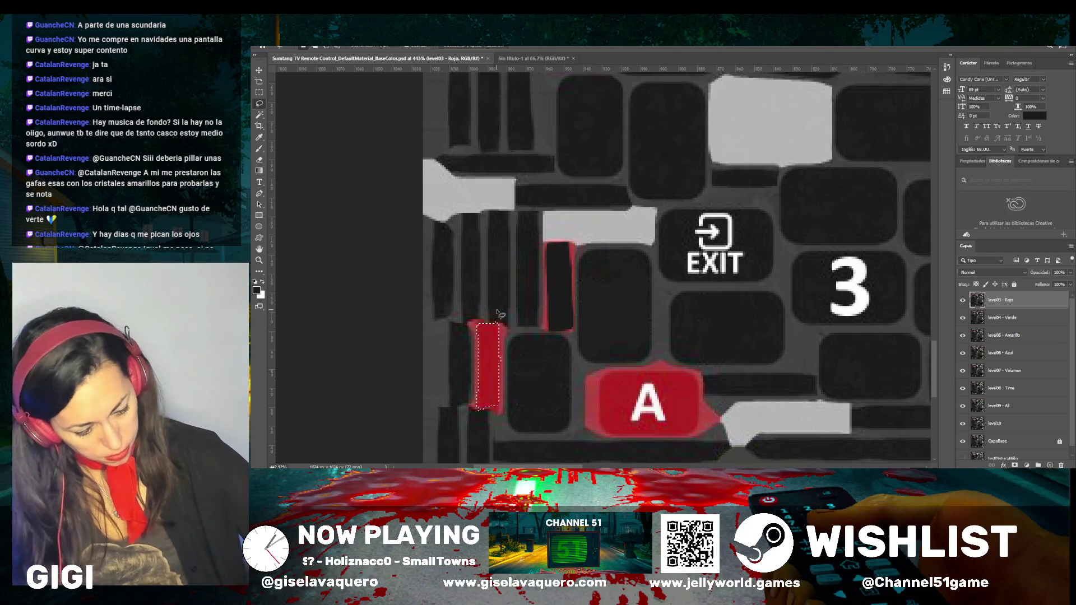
key(Delete)
key(ctrl+d)
Clear the red fill of the A key and the dark key's leftover red edge, then deselect
mouse_move(693, 375)
mouse_down()
mouse_move(602, 382)
mouse_move(600, 422)
mouse_move(616, 437)
mouse_move(713, 431)
mouse_move(689, 377)
mouse_up()
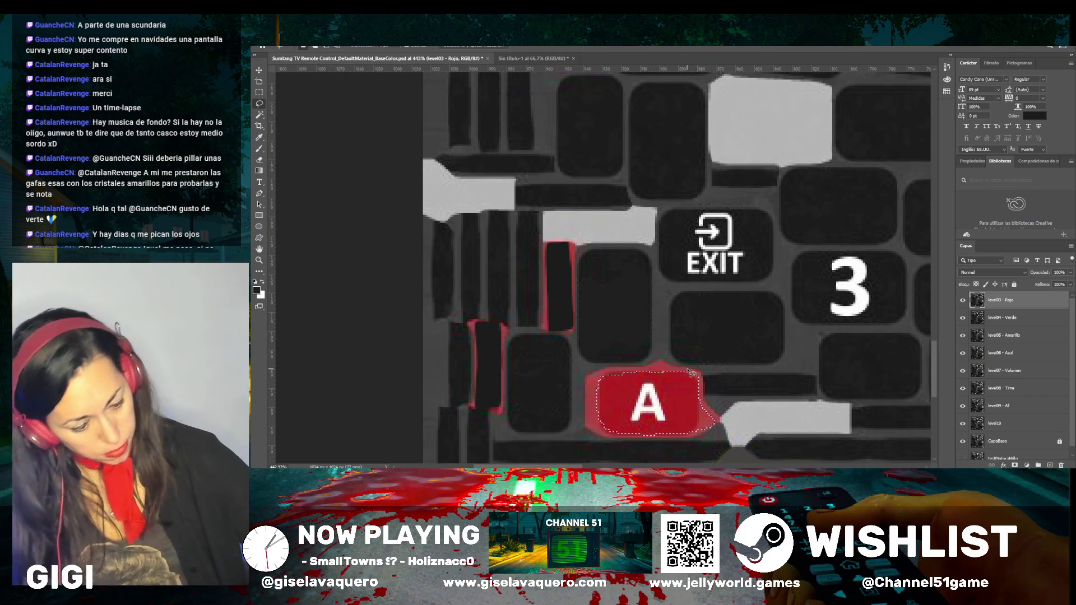
key(Delete)
mouse_move(616, 375)
mouse_down()
mouse_move(602, 375)
mouse_move(587, 415)
mouse_move(608, 436)
mouse_up()
key(Delete)
key(ctrl+d)
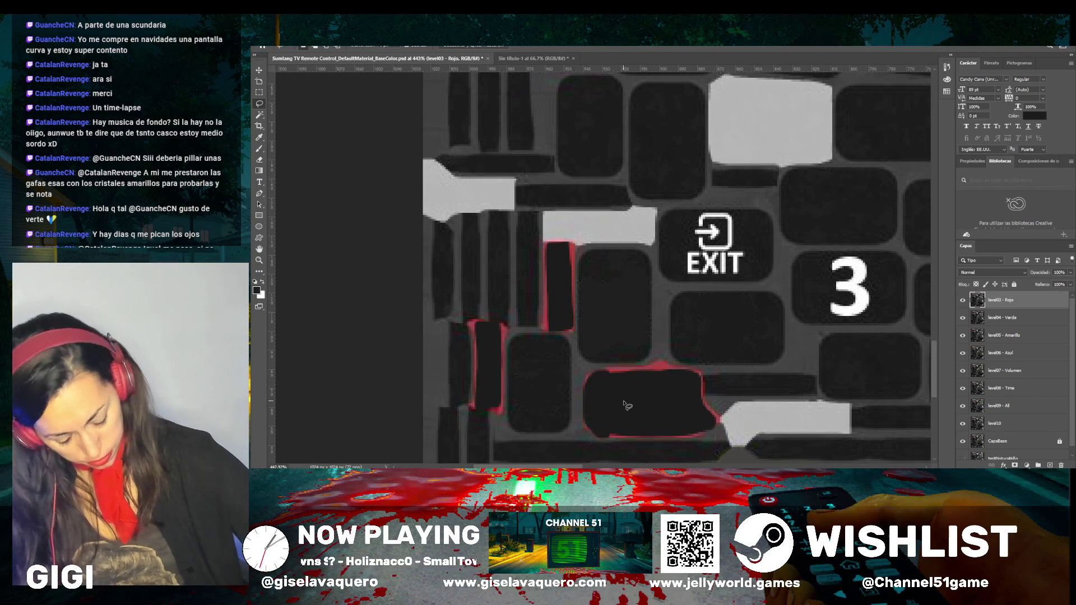
scroll(636, 398, down, 5)
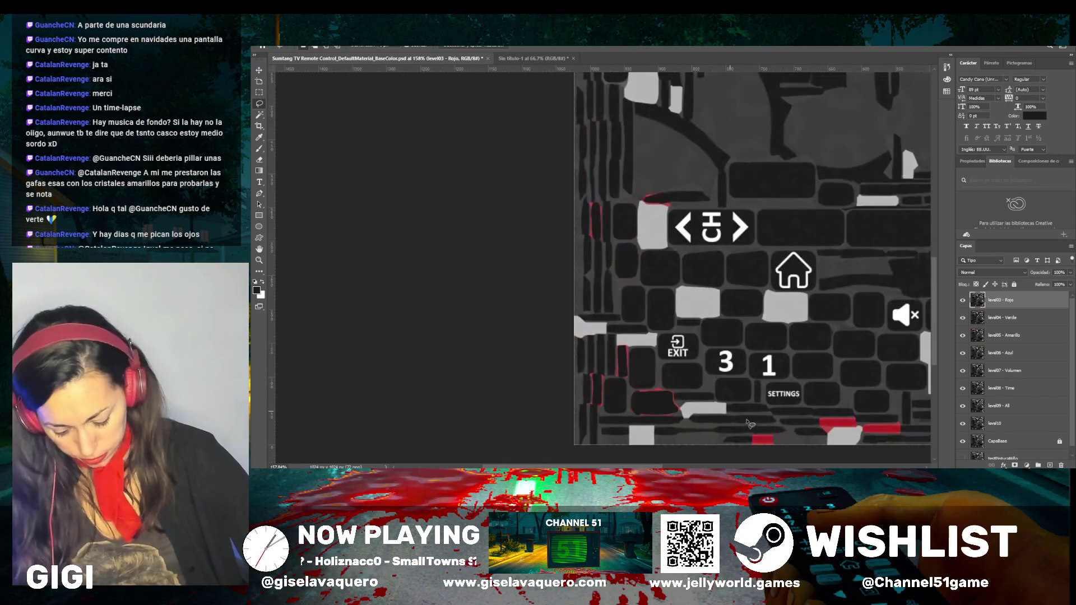
Lasso and delete the red block near the bottom edge and the red block beneath SETTINGS
scroll(763, 446, down, 2)
scroll(777, 437, up, 6)
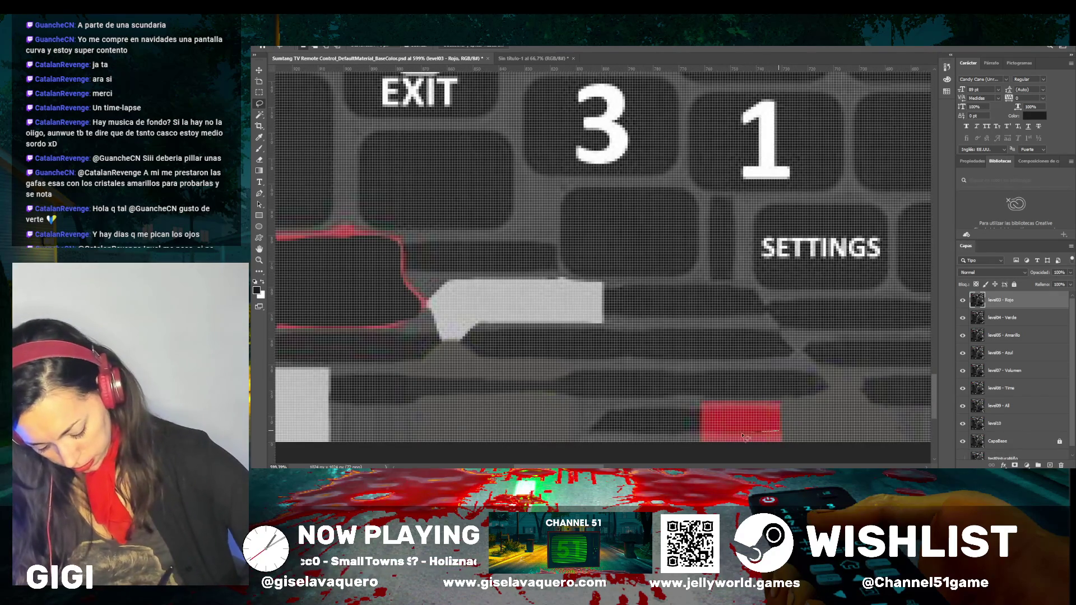
mouse_move(743, 436)
mouse_down()
mouse_move(704, 439)
mouse_move(720, 410)
mouse_move(781, 411)
mouse_move(789, 429)
mouse_up()
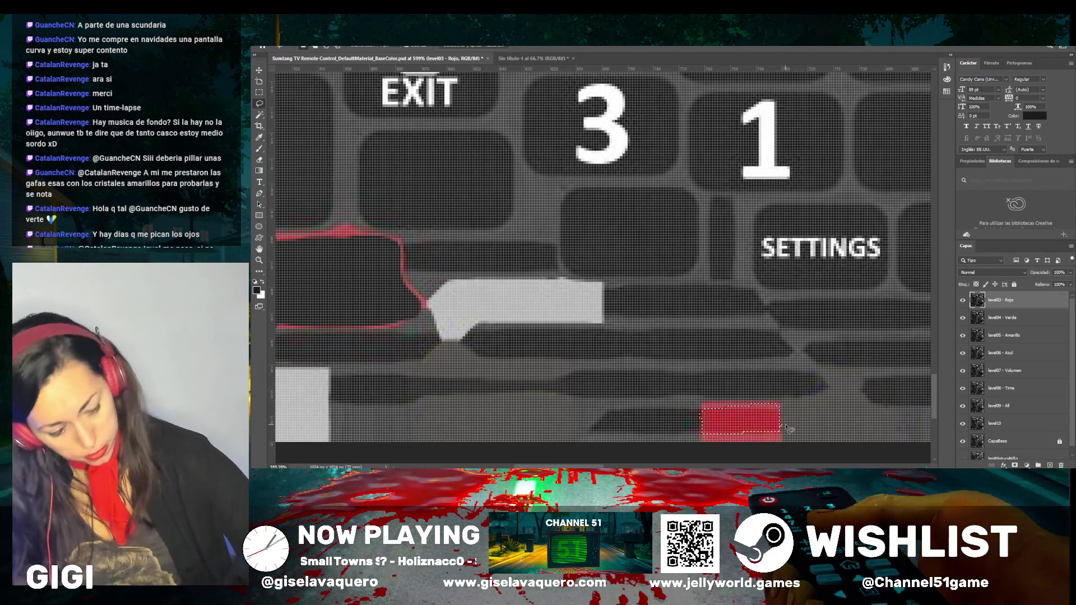
key(Delete)
scroll(790, 437, down, 4)
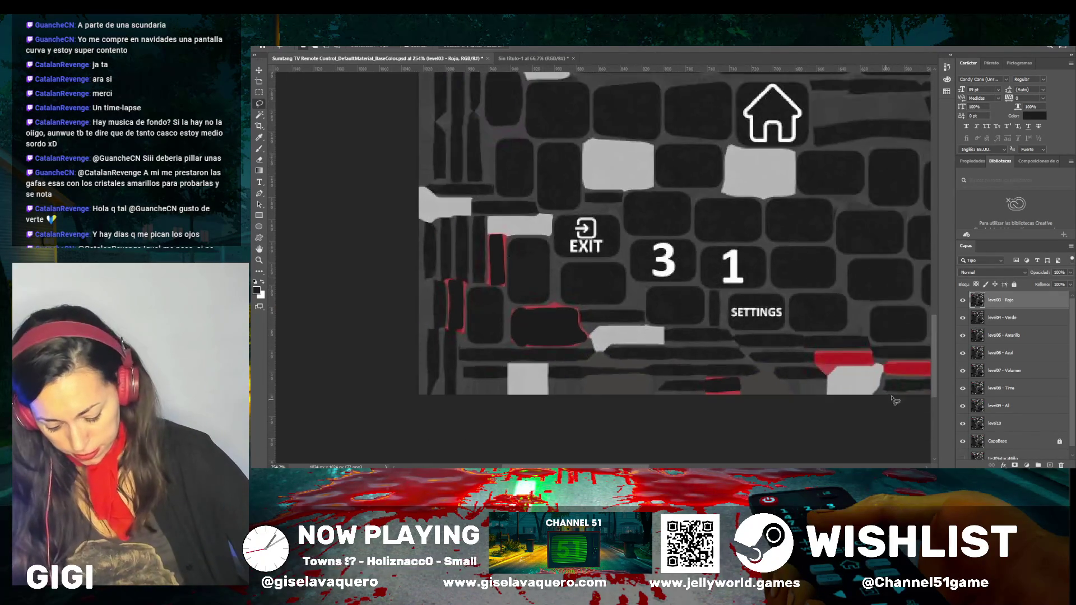
scroll(897, 386, up, 5)
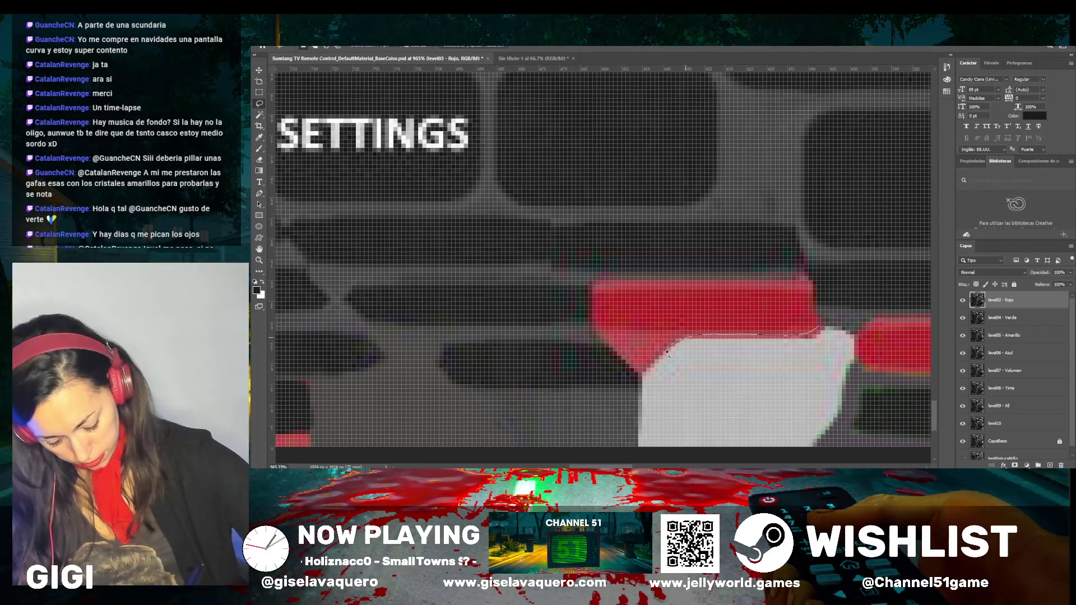
mouse_move(647, 371)
mouse_down()
mouse_move(611, 345)
mouse_move(603, 302)
mouse_move(617, 290)
mouse_move(807, 288)
mouse_move(819, 328)
mouse_up()
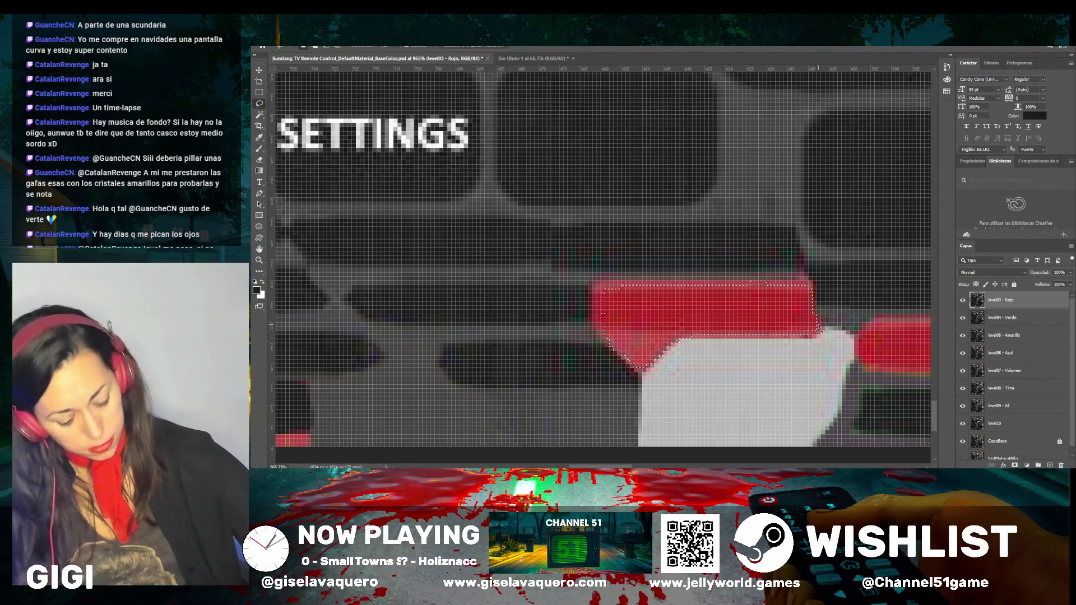
key(Delete)
mouse_move(608, 336)
mouse_down()
mouse_move(604, 277)
mouse_move(802, 280)
mouse_move(712, 292)
mouse_move(608, 286)
mouse_move(805, 280)
mouse_up()
key(Delete)
key(Delete)
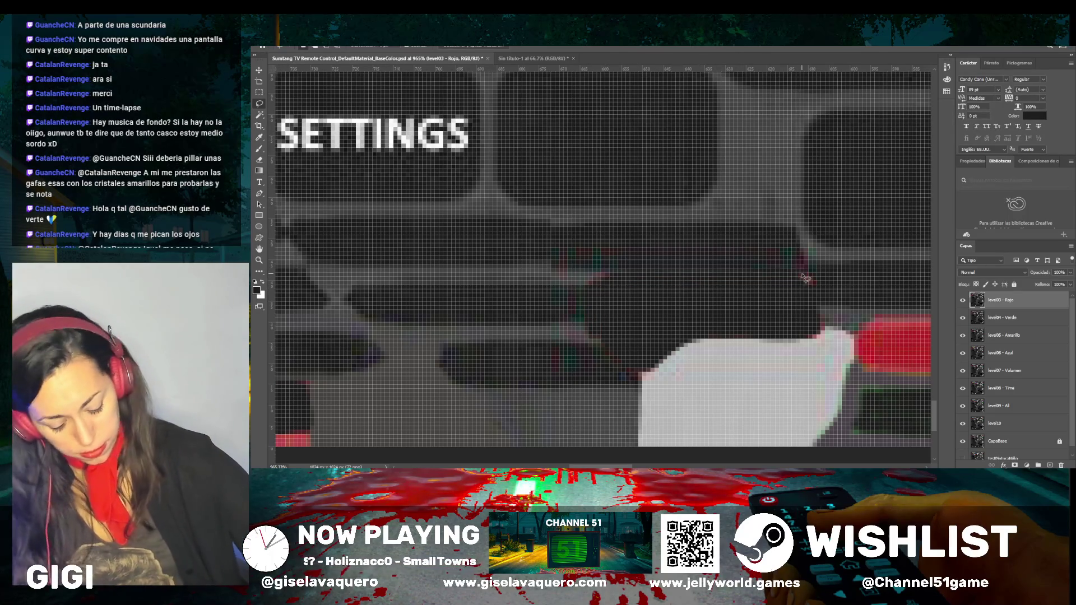
Delete the red strip right of the white block and the small rectangle's red fill
scroll(805, 278, down, 5)
scroll(897, 318, up, 5)
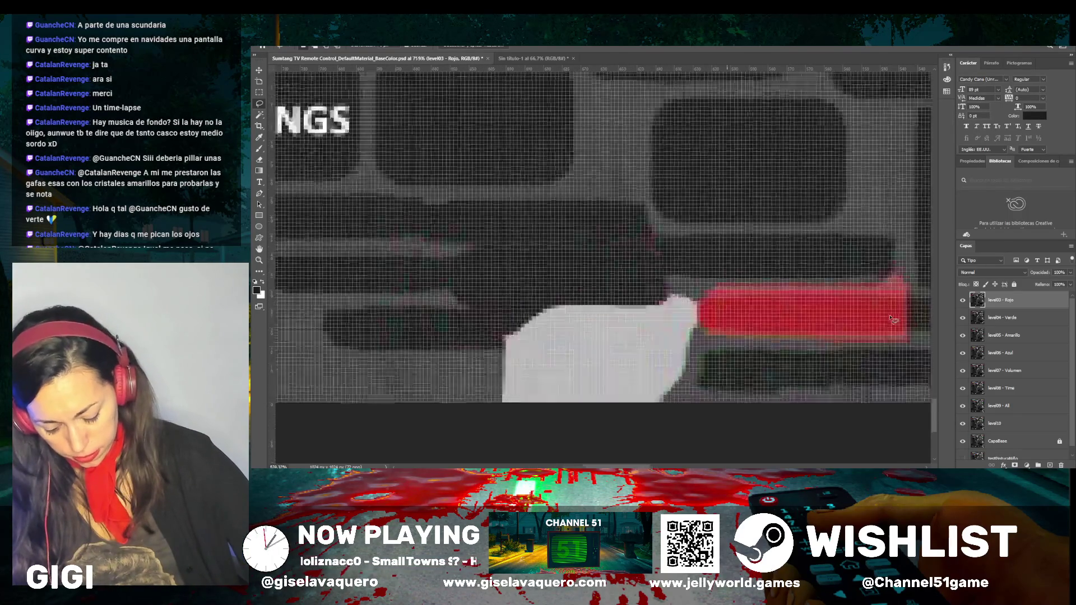
mouse_move(897, 319)
mouse_down()
mouse_move(914, 332)
mouse_move(740, 337)
mouse_move(684, 319)
mouse_move(760, 288)
mouse_move(877, 286)
mouse_move(917, 323)
mouse_up()
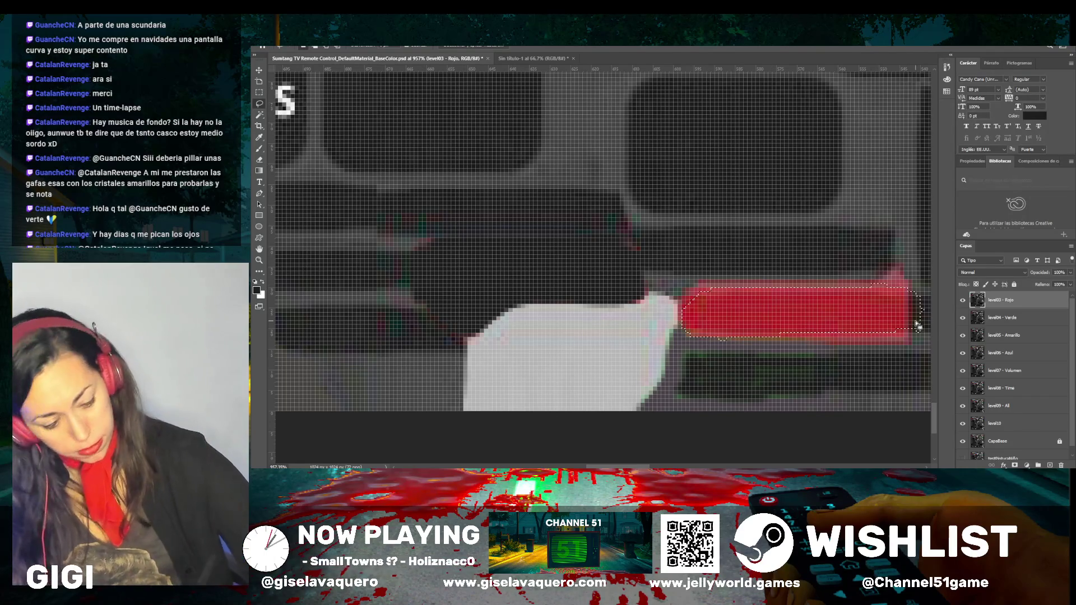
key(Delete)
scroll(771, 305, down, 5)
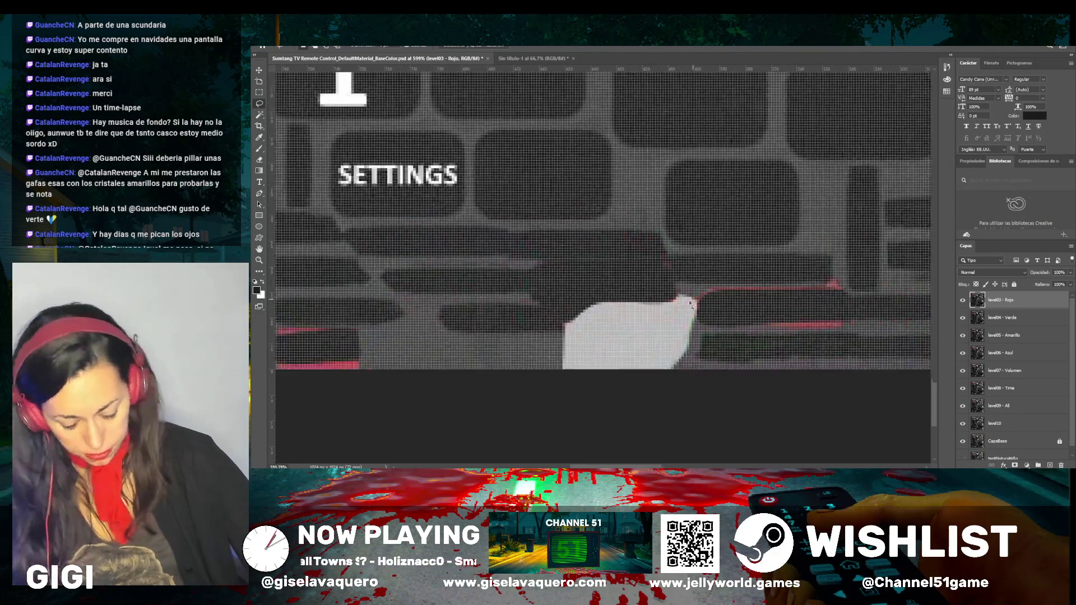
scroll(599, 312, down, 4)
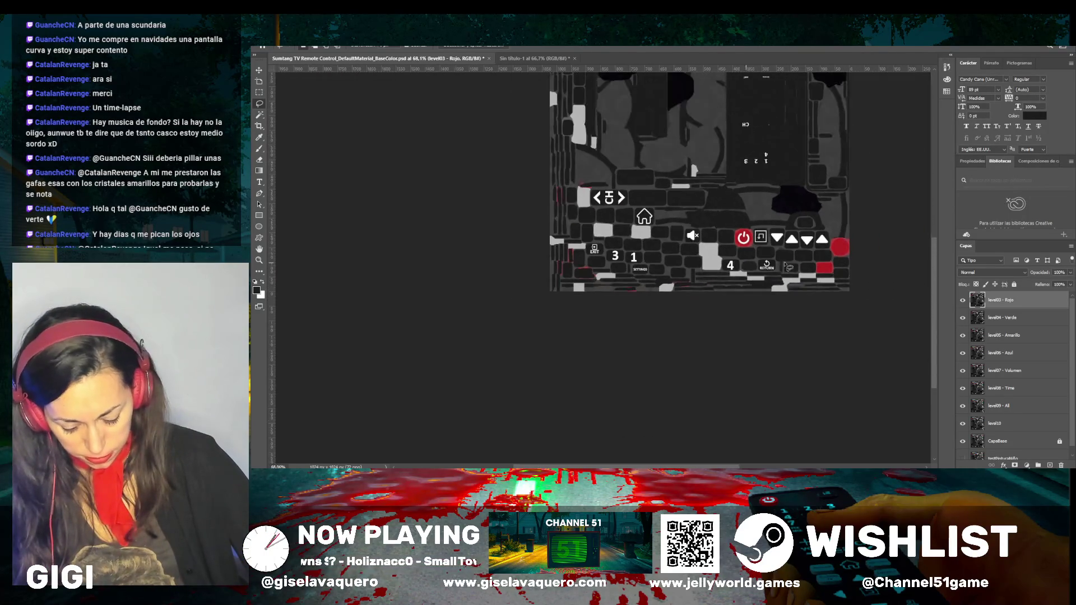
scroll(892, 252, up, 3)
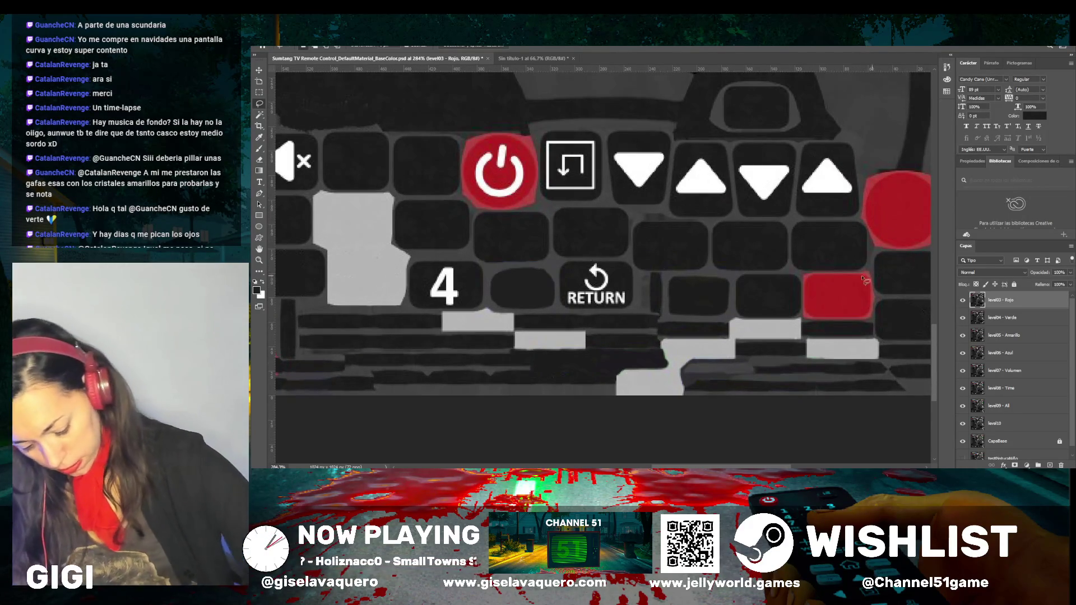
mouse_move(865, 279)
mouse_down()
mouse_move(830, 275)
mouse_move(807, 294)
mouse_move(832, 319)
mouse_move(876, 294)
mouse_move(867, 276)
mouse_up()
key(Delete)
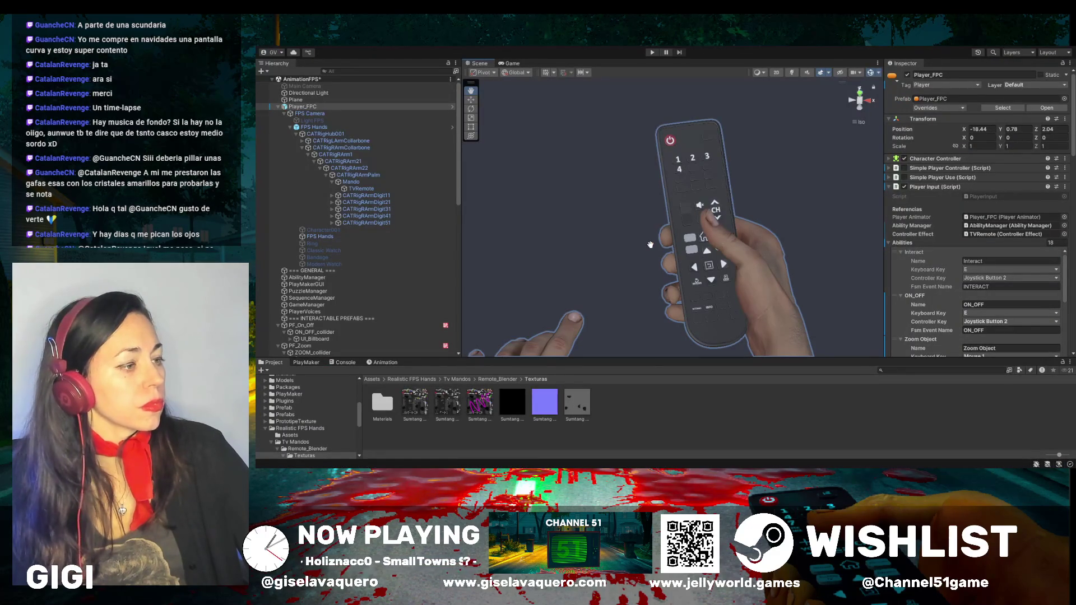
Orbit and zoom the Scene view around the hand-held remote to inspect its keypad texture
drag(650, 239, 691, 222)
scroll(686, 222, up, 5)
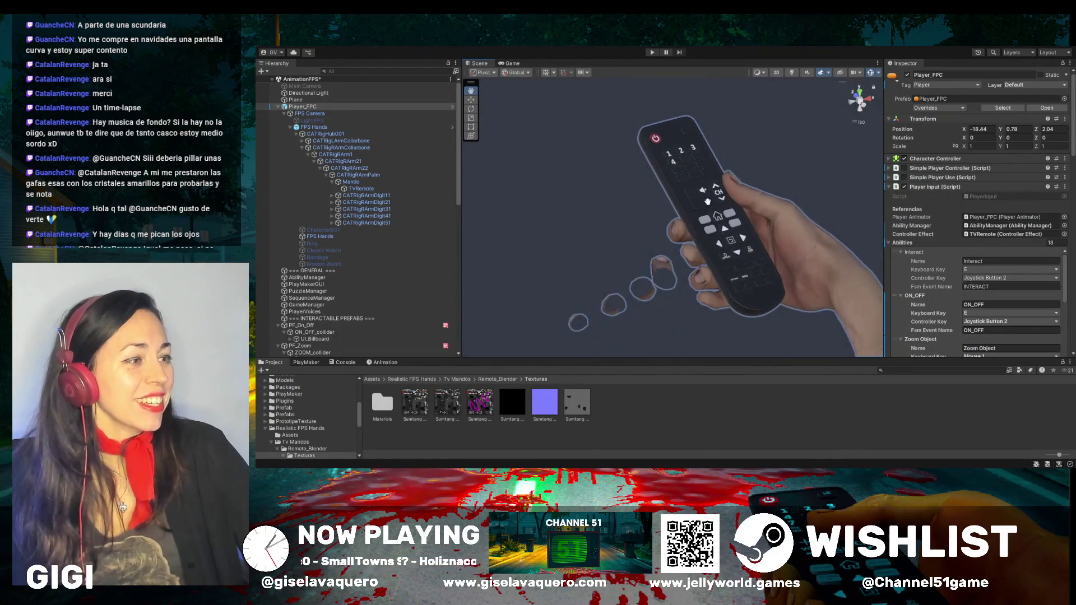
mouse_move(707, 228)
mouse_down()
mouse_move(641, 175)
mouse_move(616, 239)
mouse_up()
scroll(615, 239, up, 3)
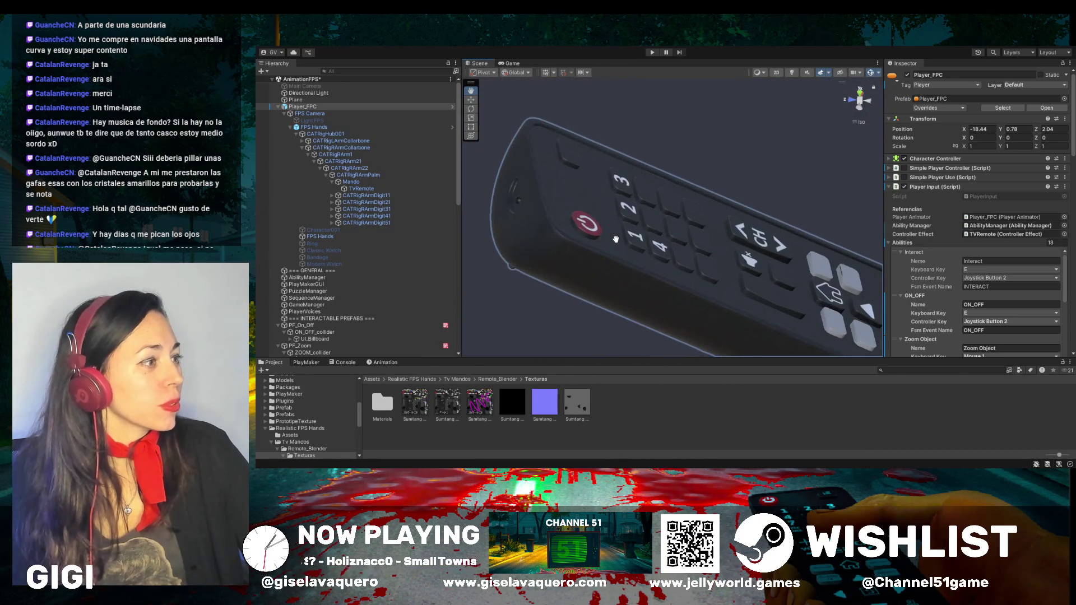
scroll(616, 239, up, 5)
mouse_move(654, 250)
mouse_down()
mouse_move(677, 308)
mouse_move(661, 221)
mouse_move(514, 189)
mouse_move(547, 190)
mouse_up()
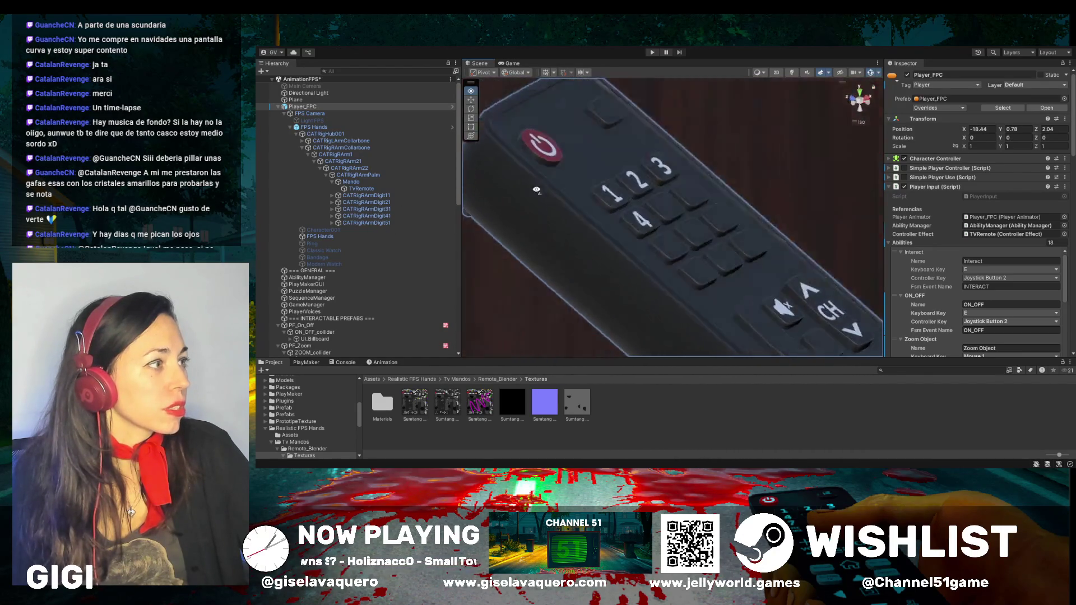
scroll(560, 233, down, 5)
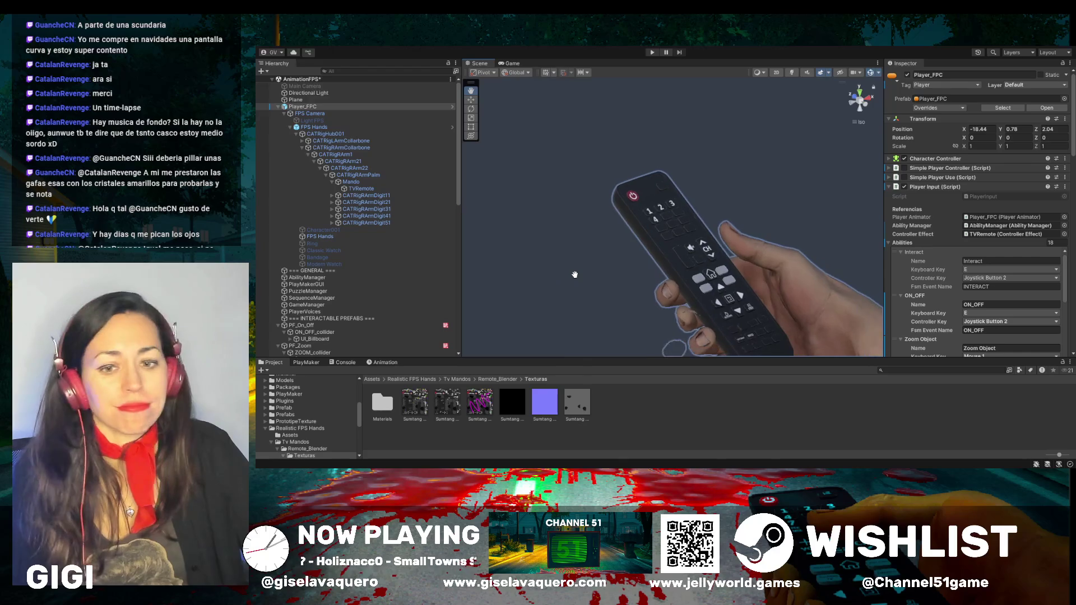
scroll(574, 275, down, 1)
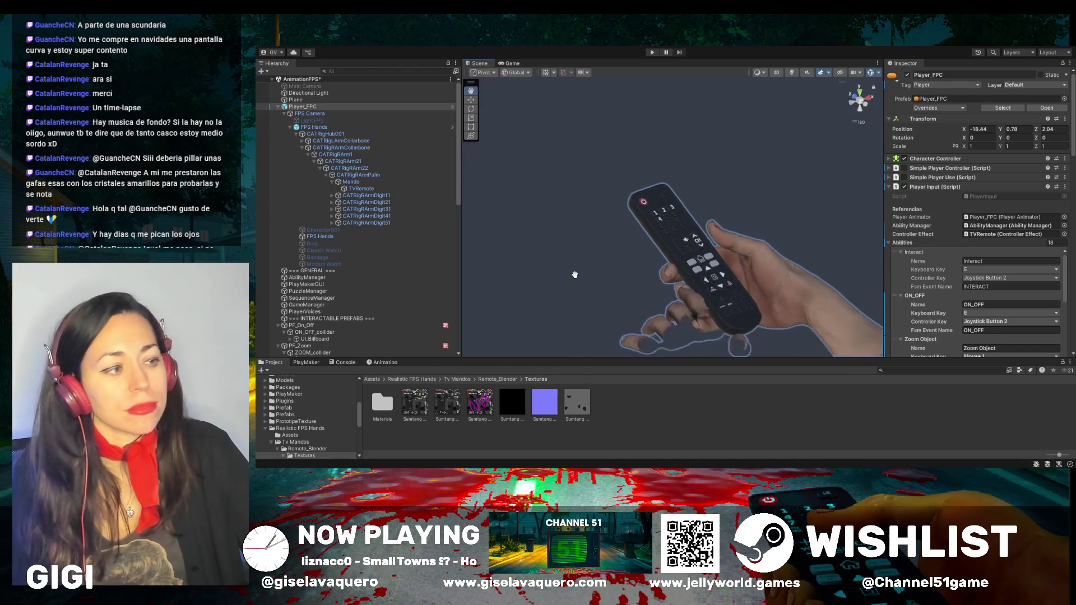
drag(590, 283, 561, 280)
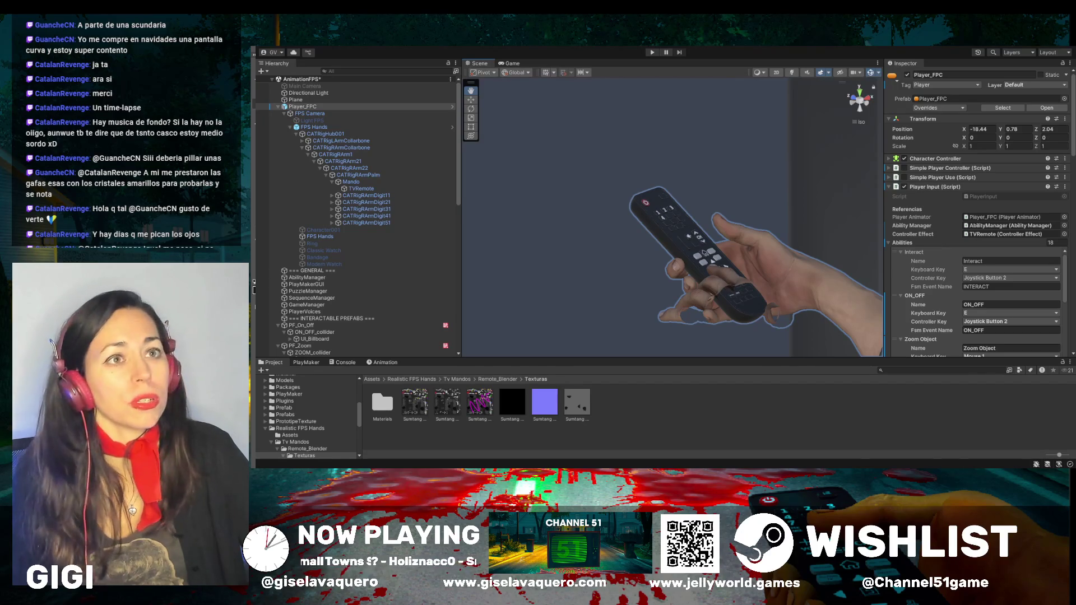
mouse_move(650, 277)
mouse_down()
mouse_move(664, 247)
mouse_move(547, 174)
mouse_move(657, 166)
mouse_up()
scroll(672, 250, up, 10)
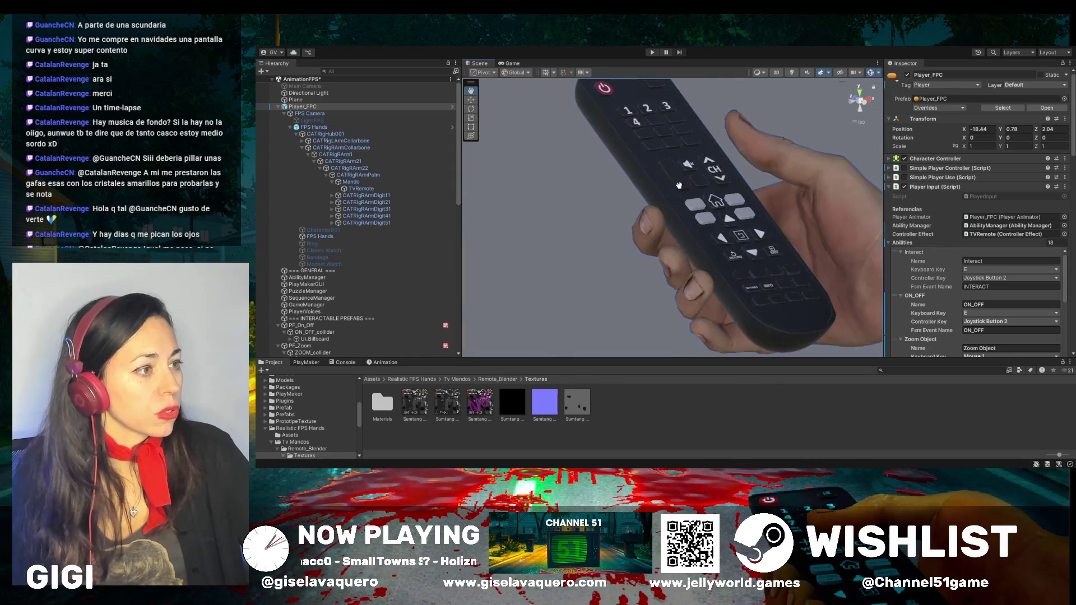
mouse_move(721, 209)
mouse_down()
mouse_move(732, 245)
mouse_move(688, 143)
mouse_up()
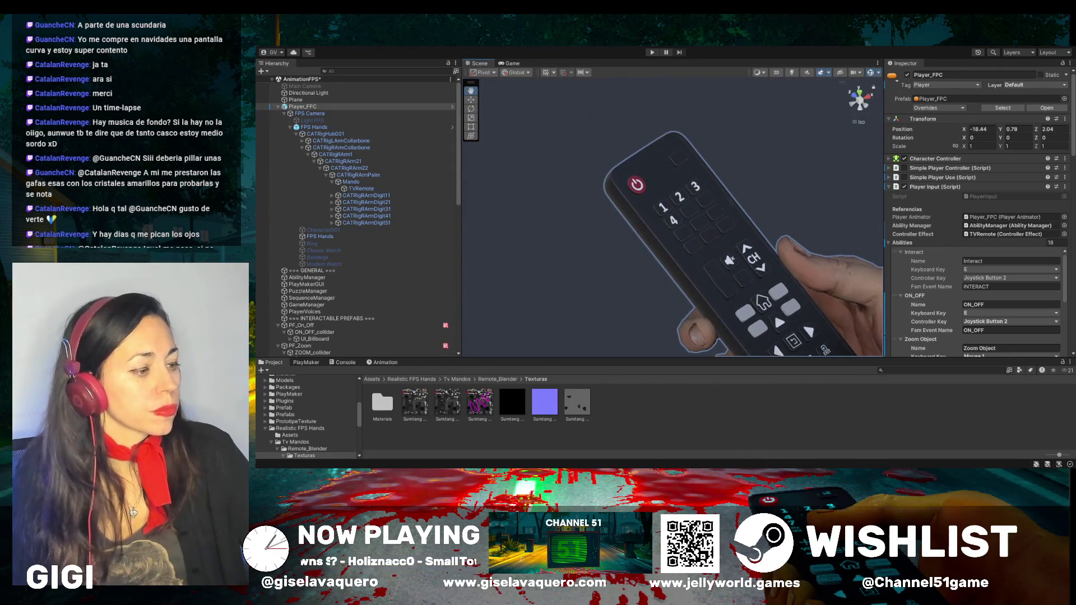
Deselect the cleaned red rectangle in Photoshop, then turn the Unity remote upright toward the camera
key(alt+Tab)
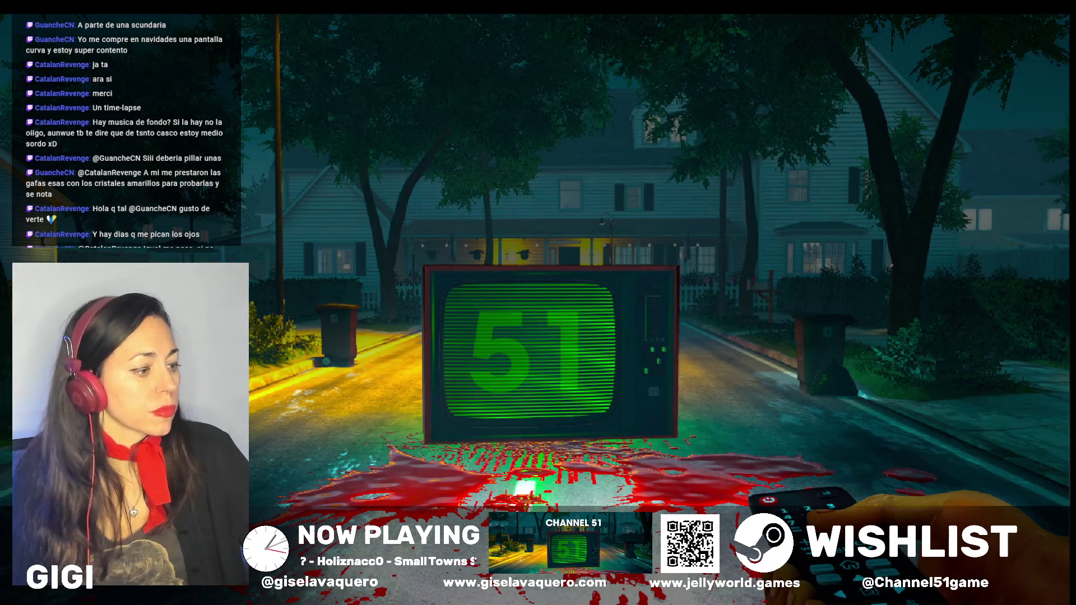
scroll(635, 354, down, 5)
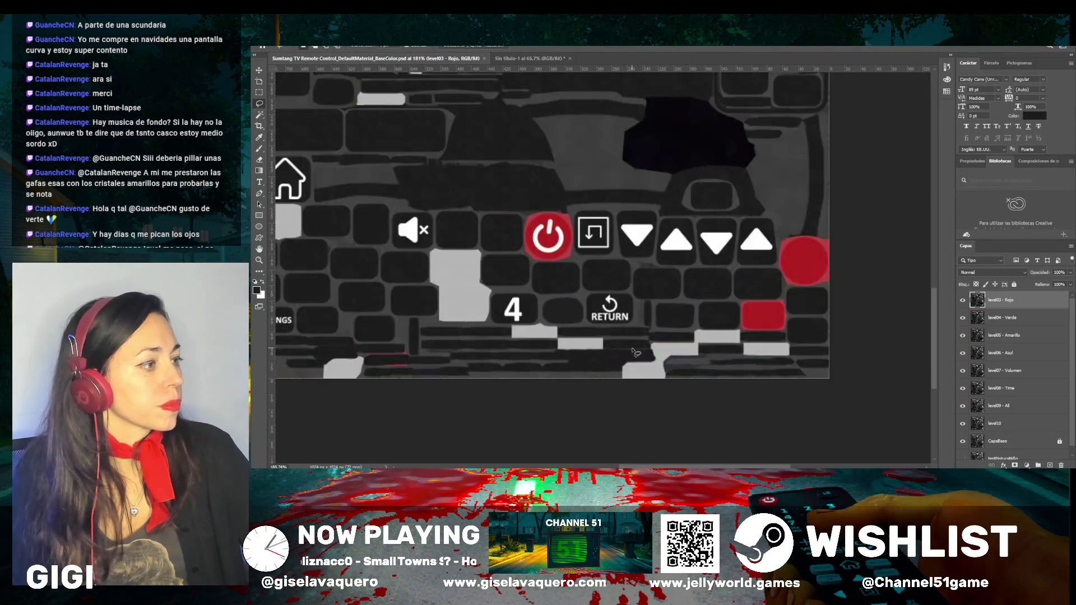
key(ctrl+d)
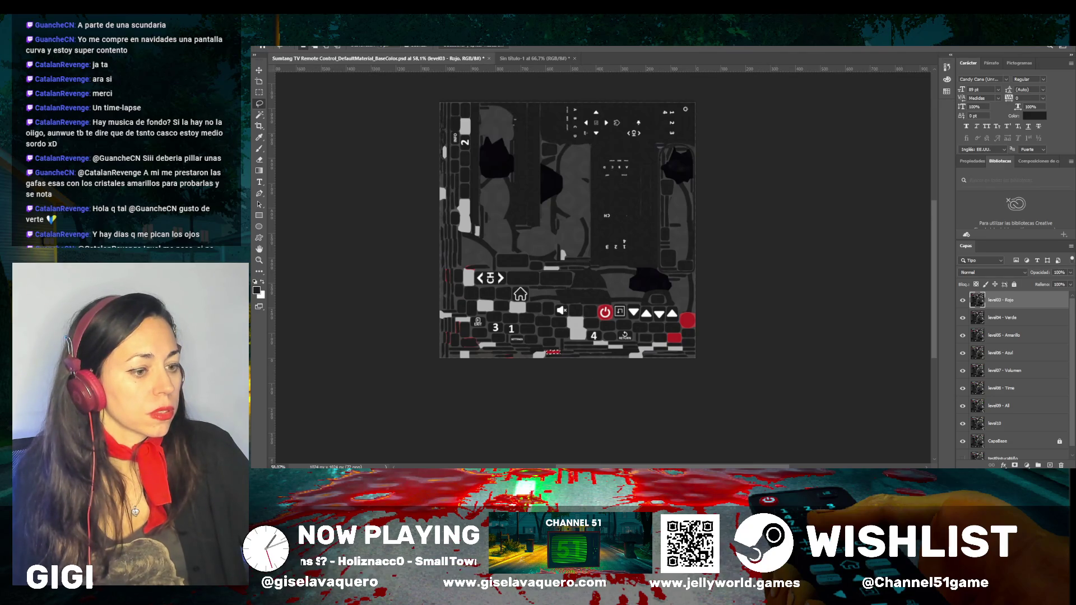
key(alt+Tab)
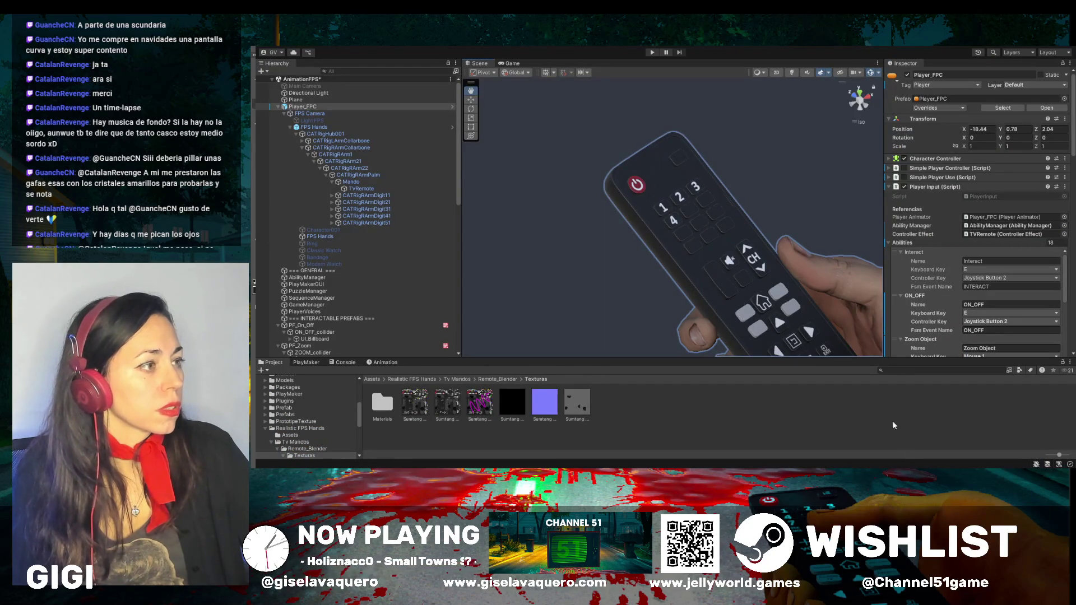
mouse_move(663, 189)
mouse_down()
mouse_move(629, 296)
mouse_move(499, 270)
mouse_move(616, 163)
mouse_move(757, 308)
mouse_move(619, 121)
mouse_up()
Swing the Scene view around the remote once more before returning to the Photoshop texture
mouse_move(702, 217)
mouse_down()
mouse_move(645, 169)
mouse_move(589, 235)
mouse_move(645, 258)
mouse_move(679, 234)
mouse_move(645, 213)
mouse_move(628, 252)
mouse_move(680, 317)
mouse_up()
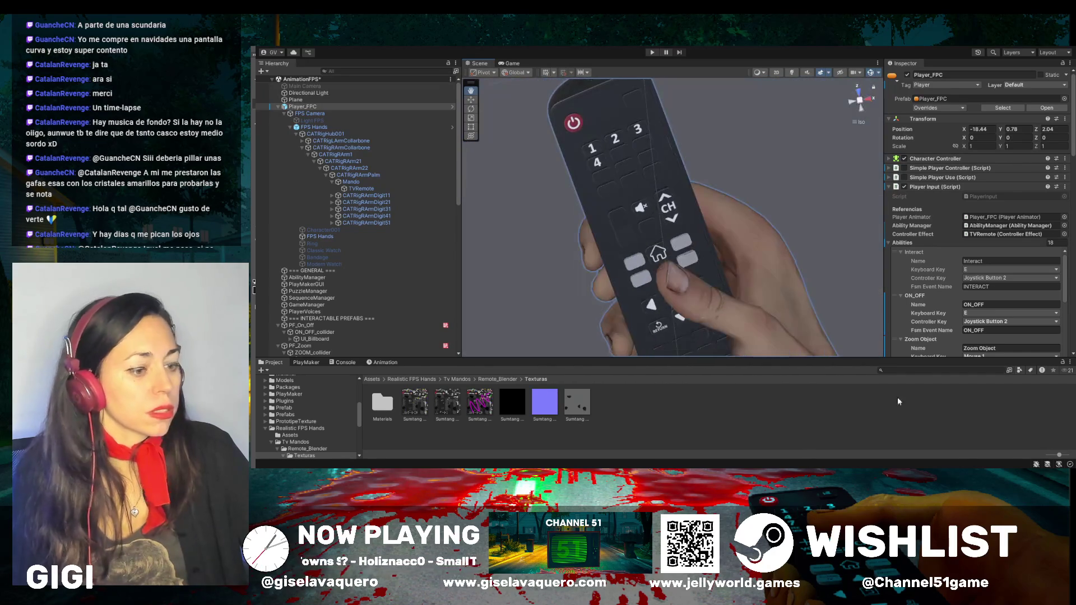
key(alt+Tab)
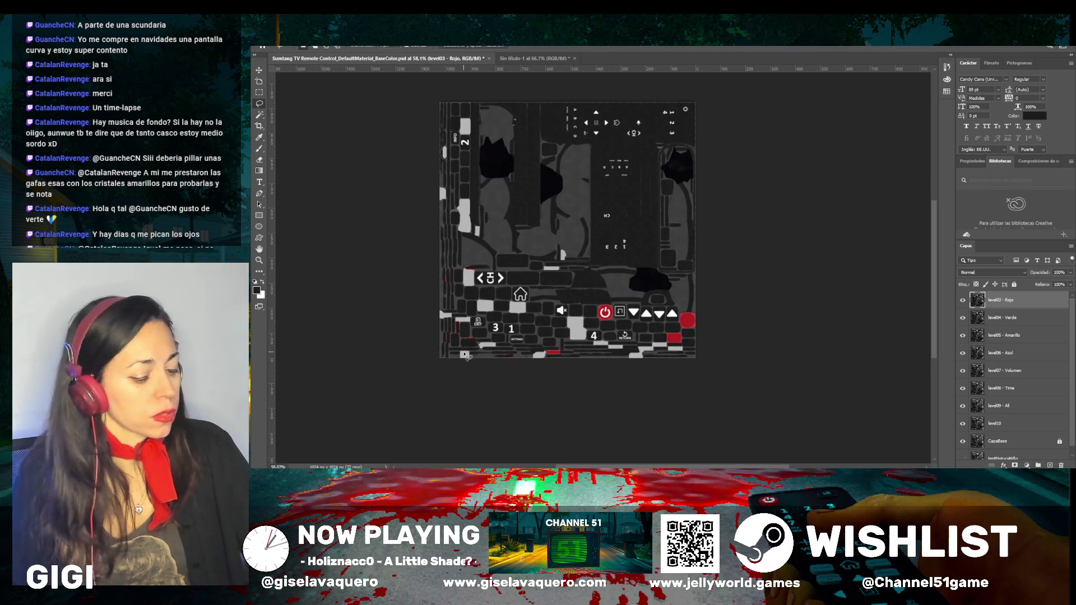
Hide the level03 - Rojo layer, save with Ctrl+S, and view the remote's red keys in Unity
click(963, 300)
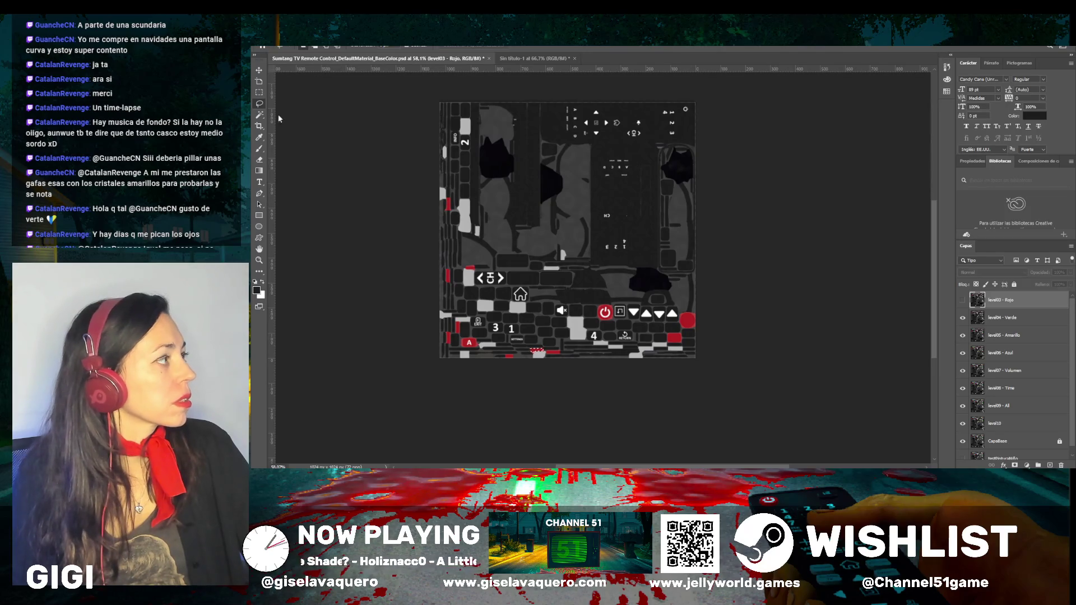
key(ctrl+s)
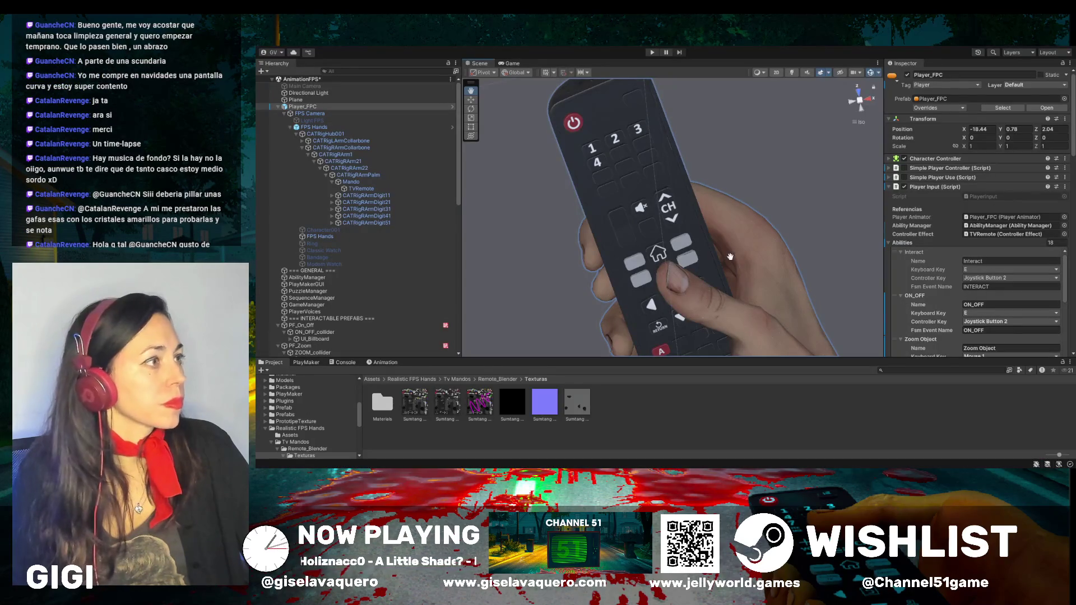
drag(731, 257, 751, 226)
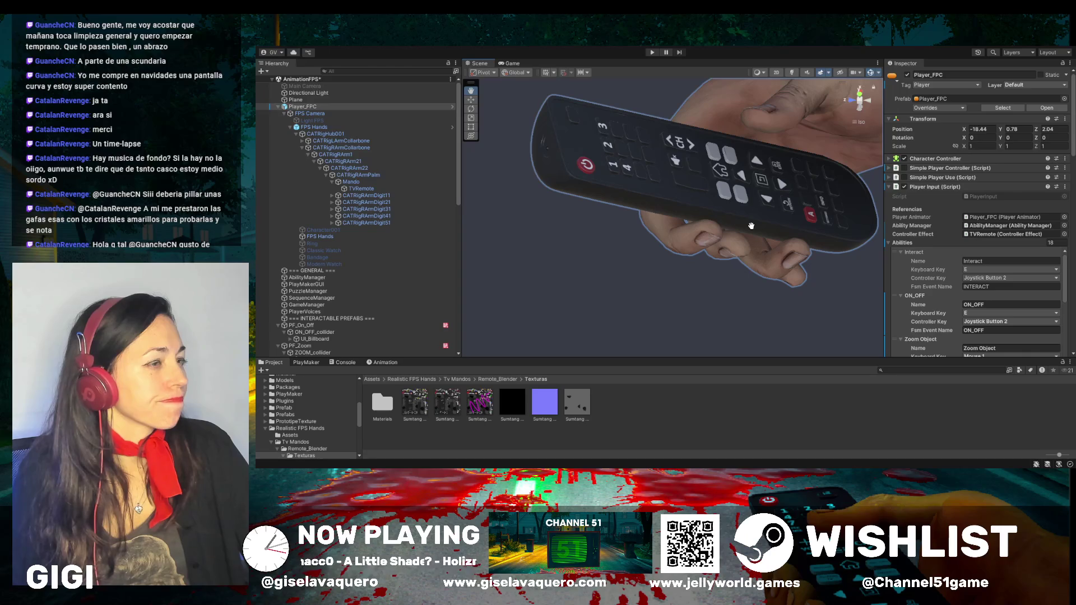
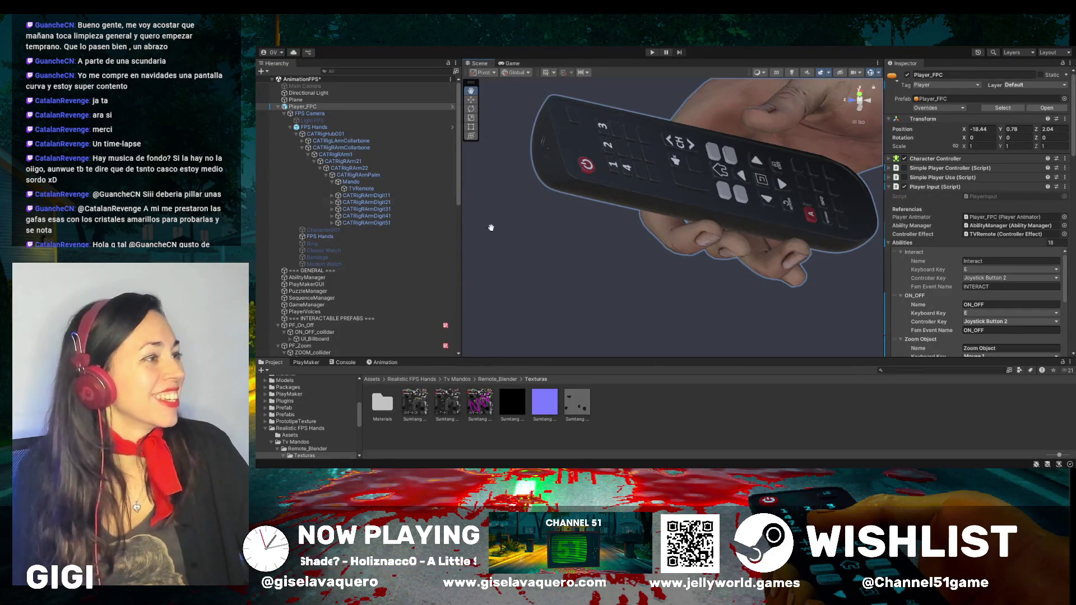
Orbit the view around the hand-held TV remote, then bring up the remote BaseColor PSD in Photoshop
mouse_move(626, 216)
mouse_down()
mouse_move(747, 193)
mouse_move(780, 172)
mouse_move(664, 191)
mouse_move(610, 219)
mouse_up()
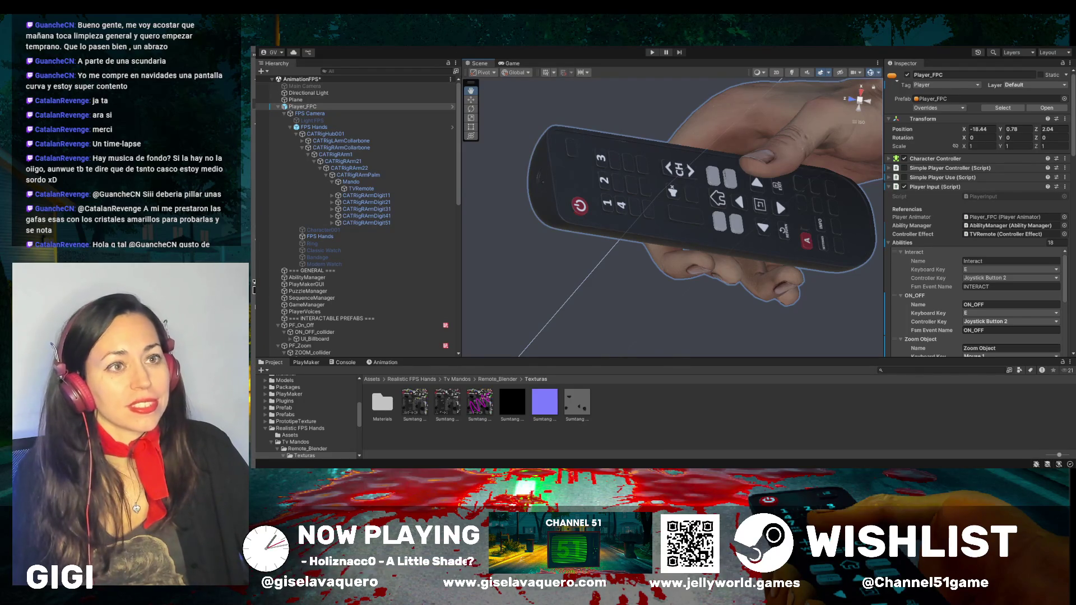
key(alt+Tab)
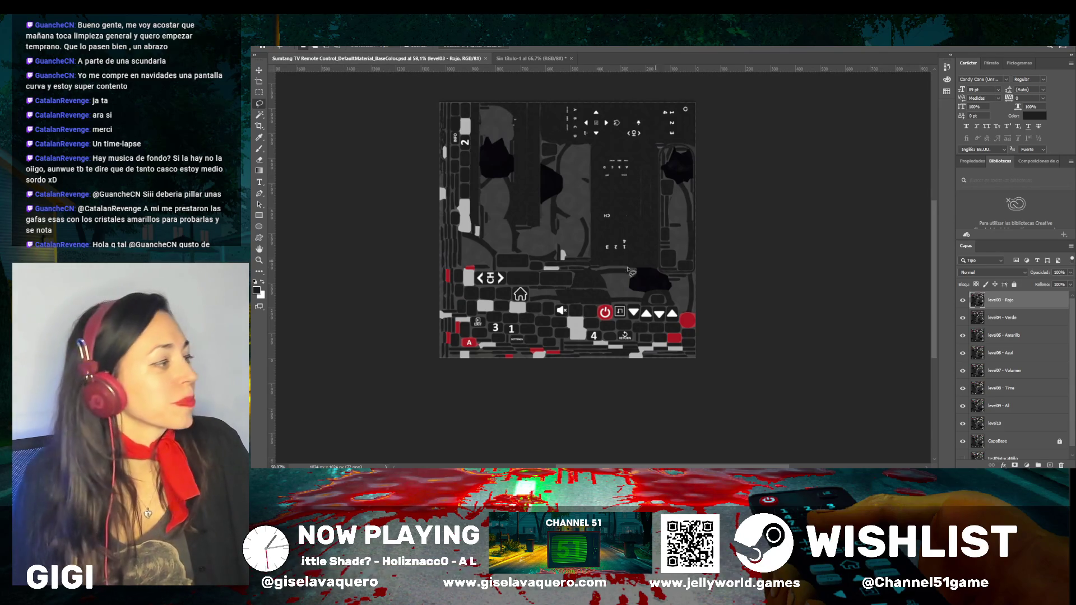
Lasso the thin strip beside the CH button, fill it with the sampled red, and save the texture
scroll(468, 278, up, 3)
scroll(477, 278, up, 3)
mouse_move(494, 241)
mouse_down()
mouse_move(561, 251)
mouse_move(491, 255)
mouse_move(492, 246)
mouse_up()
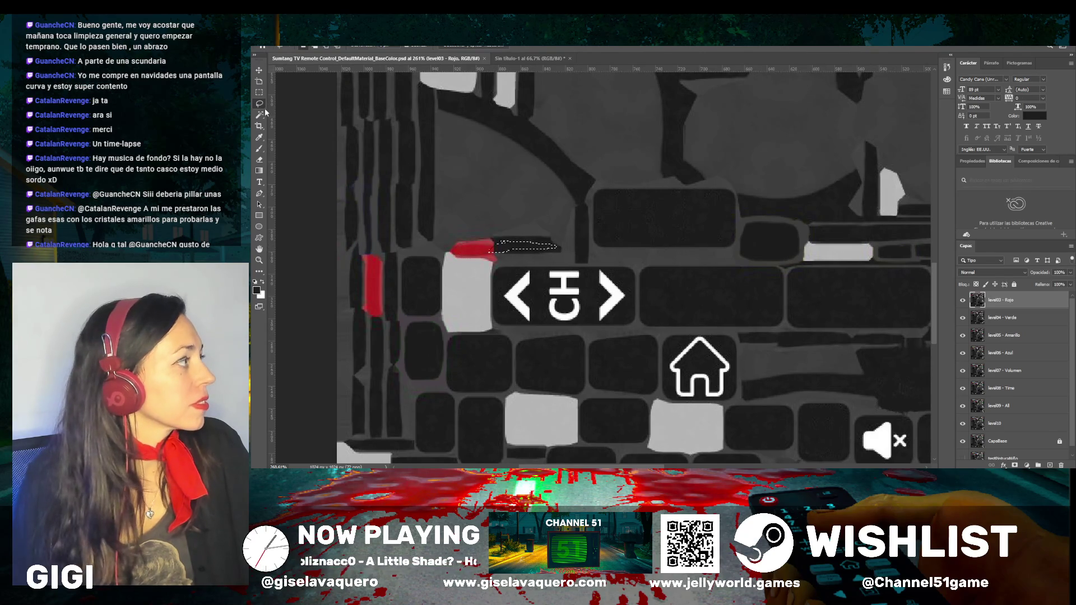
click(259, 137)
click(481, 245)
drag(493, 244, 517, 239)
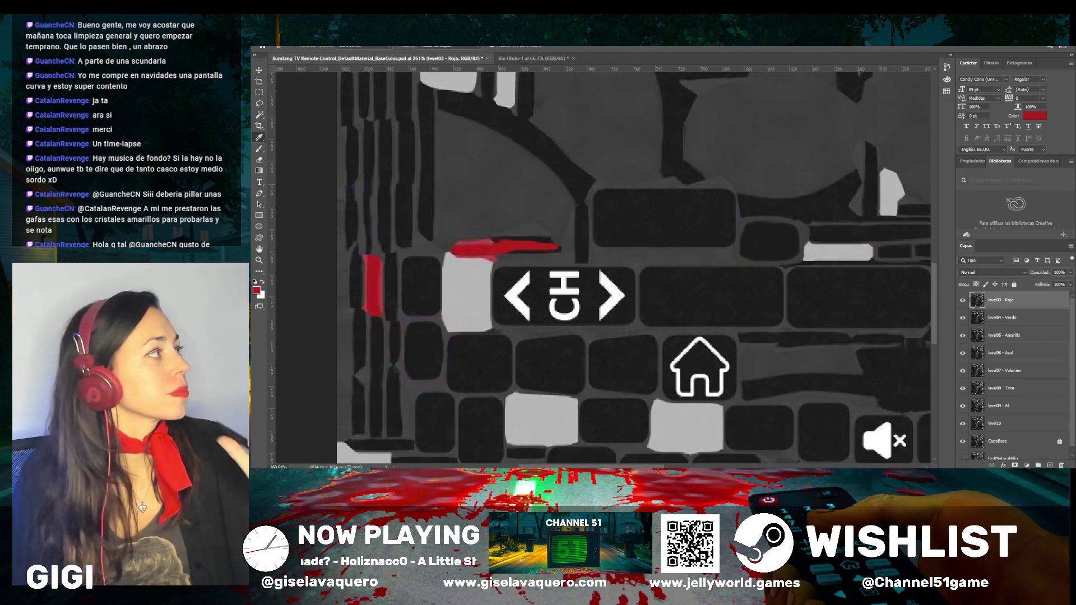
key(ctrl+s)
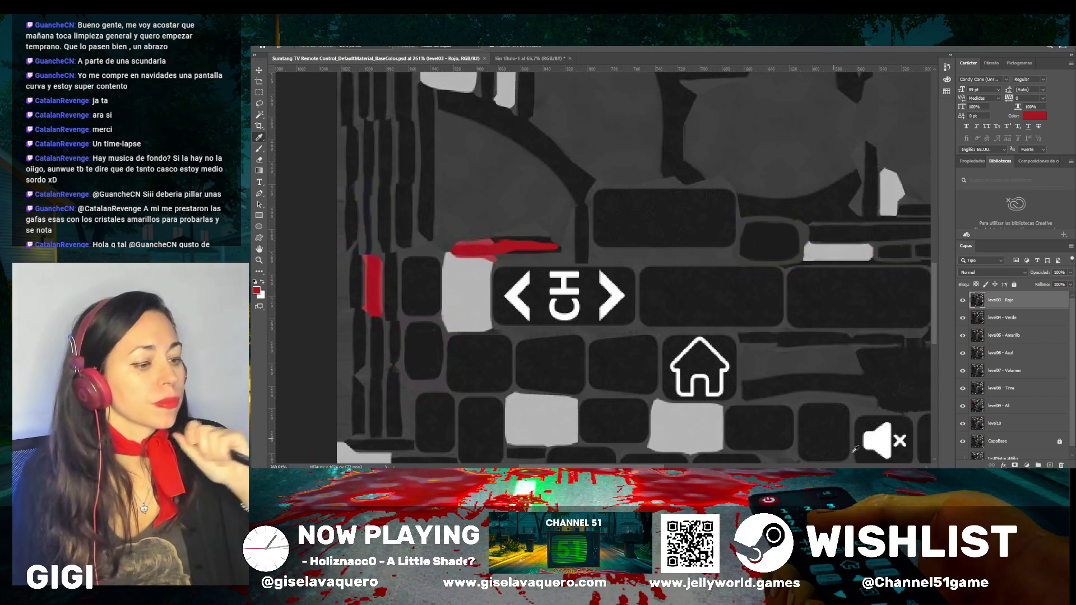
key(alt+Tab)
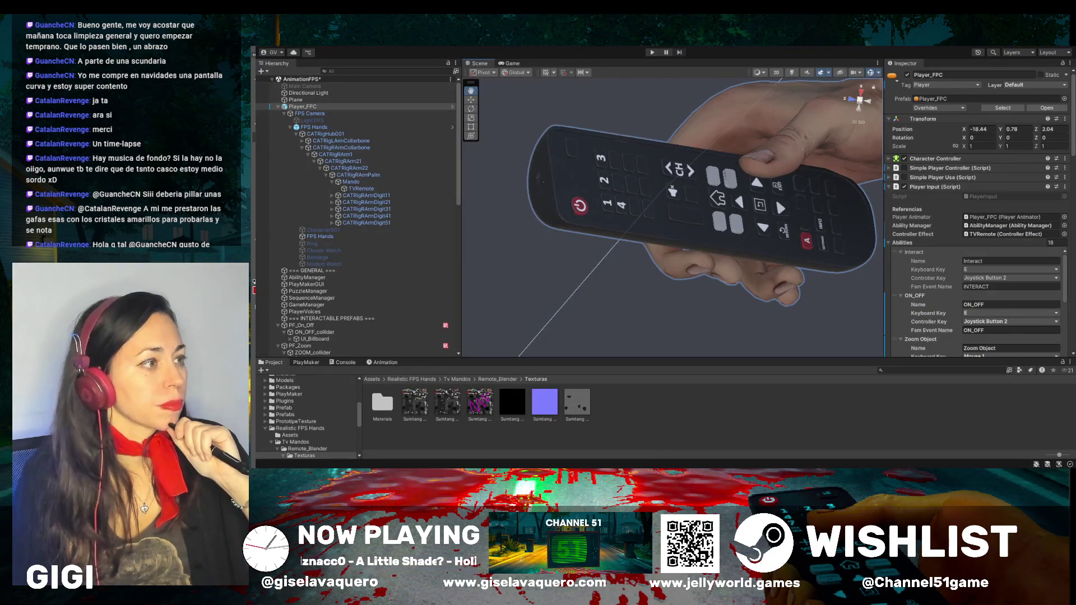
Orbit around the hand-held remote in Unity to check the new red strips beside CH
key(alt+Tab)
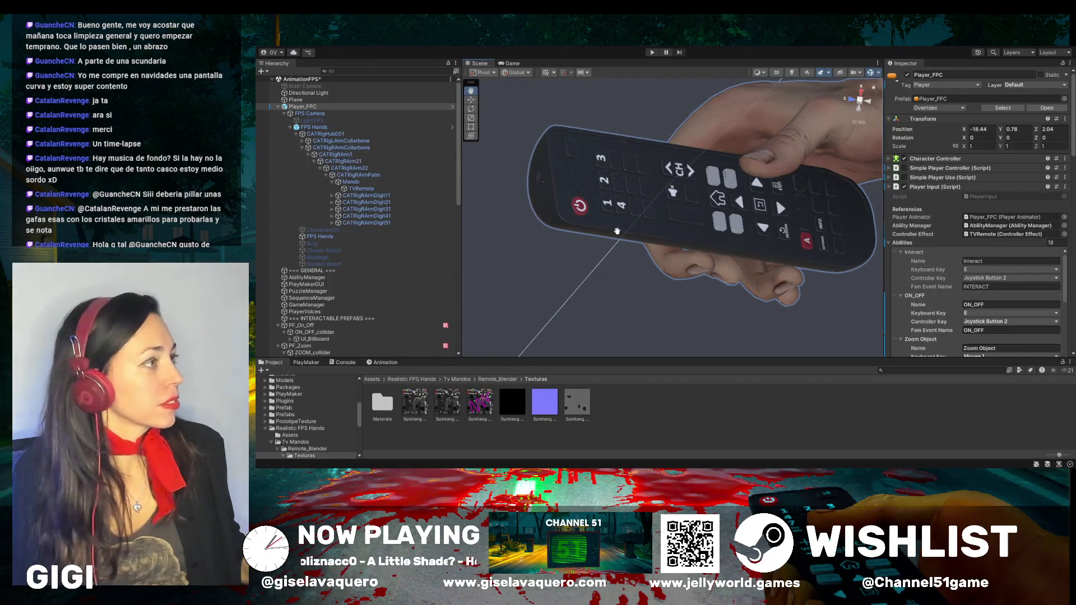
mouse_move(617, 232)
mouse_down()
mouse_move(625, 215)
mouse_move(701, 240)
mouse_move(639, 220)
mouse_move(656, 229)
mouse_move(687, 221)
mouse_move(708, 240)
mouse_move(689, 238)
mouse_up()
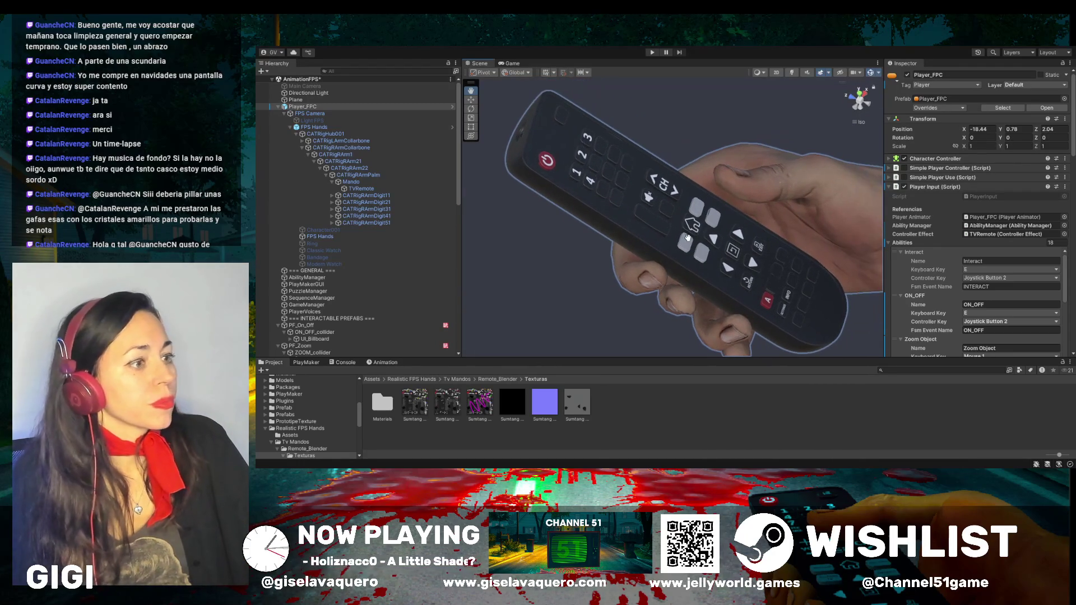